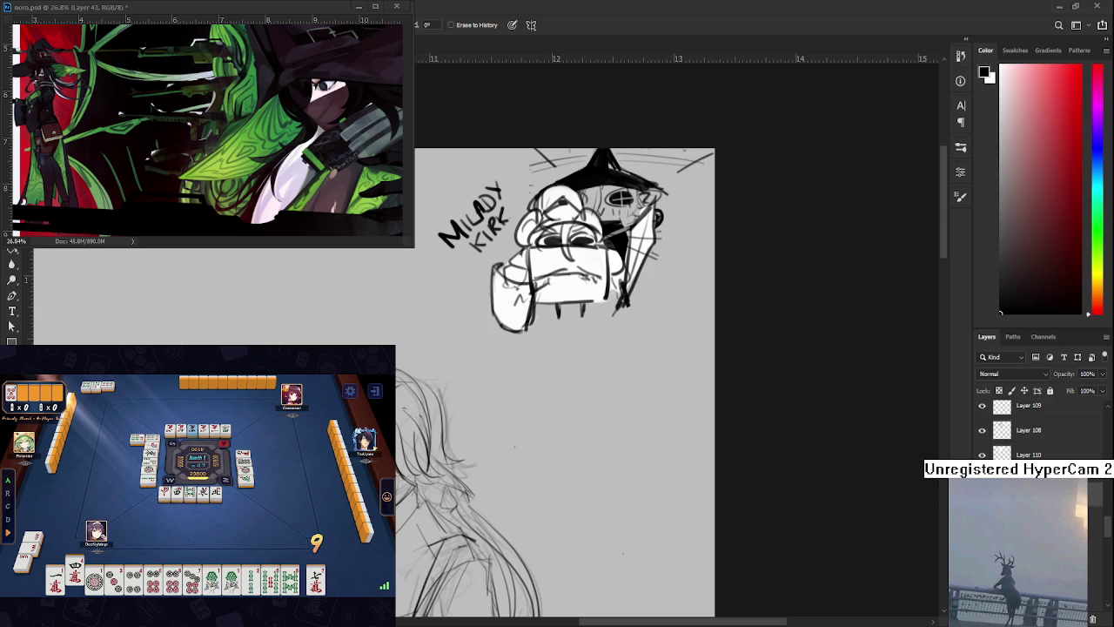
Zoom in on the helmet sketch and switch to the Brush to ink its outlines
click(75, 576)
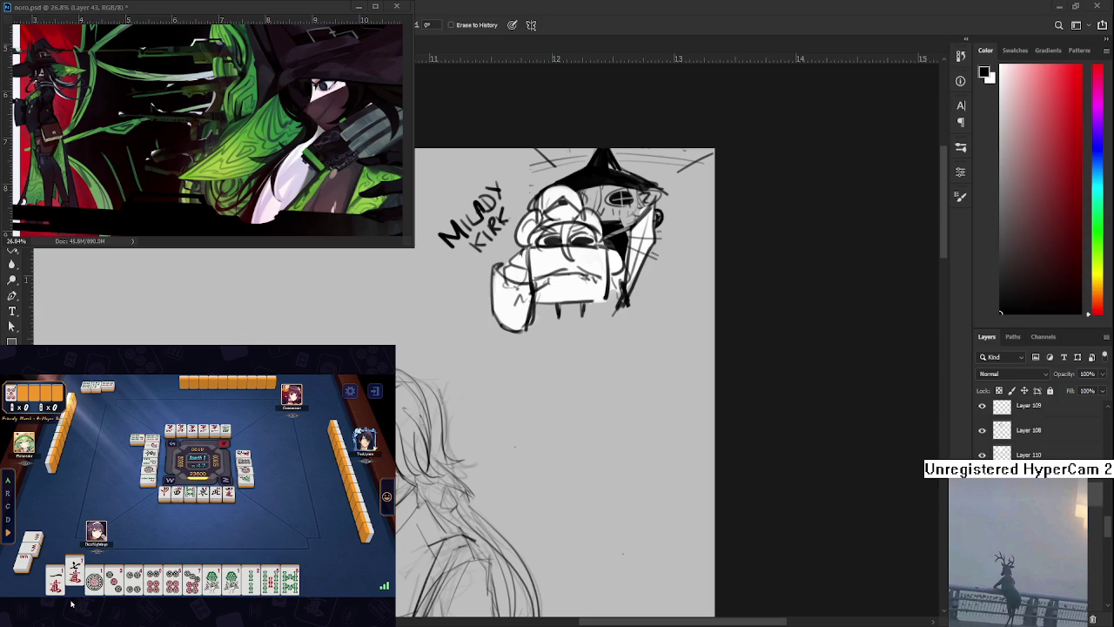
key(ctrl+plus)
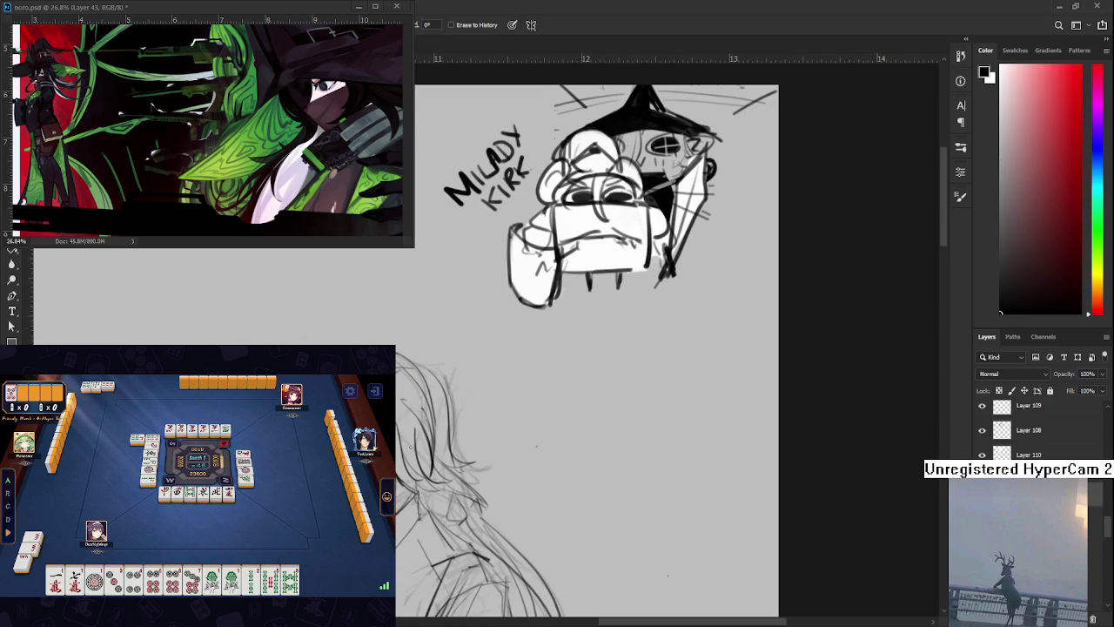
key(b)
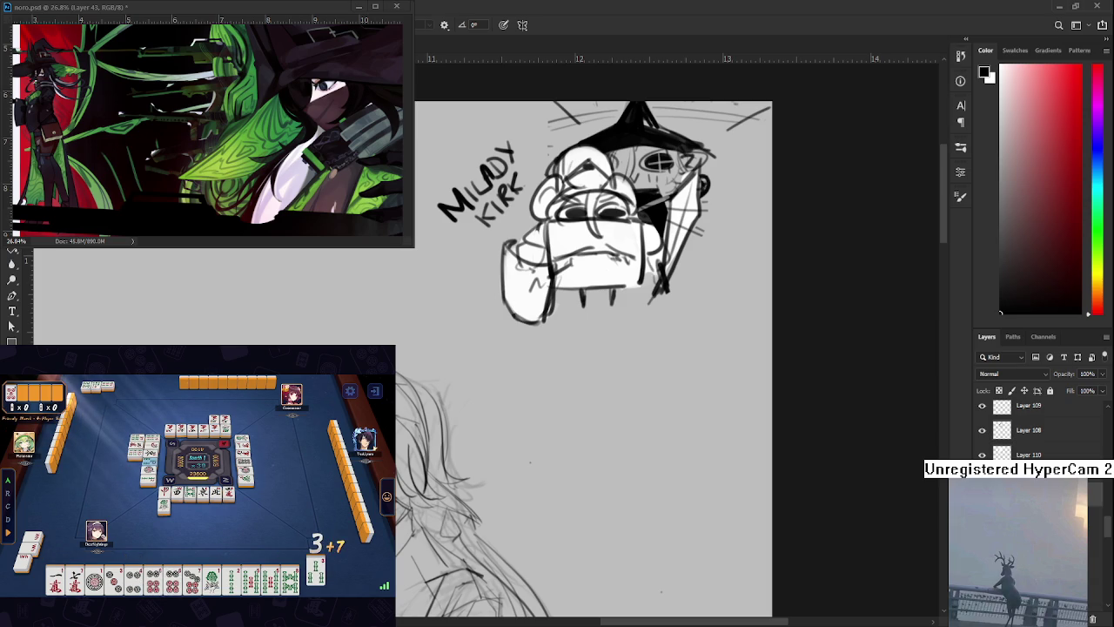
Pan the canvas to frame the helmeted head for detailing
click(251, 575)
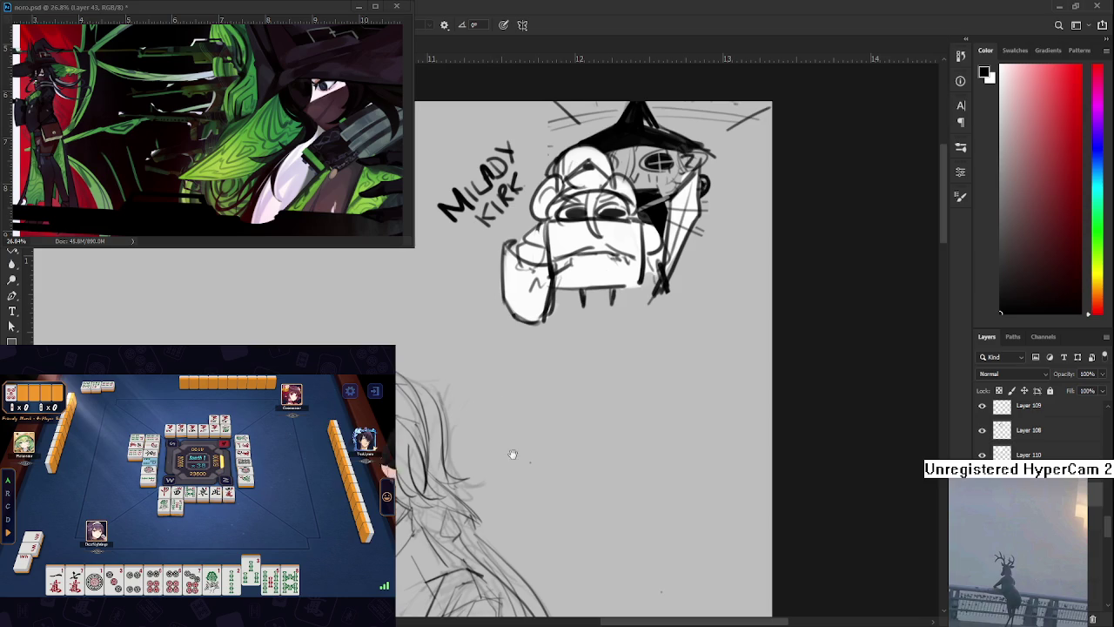
drag(525, 460, 550, 482)
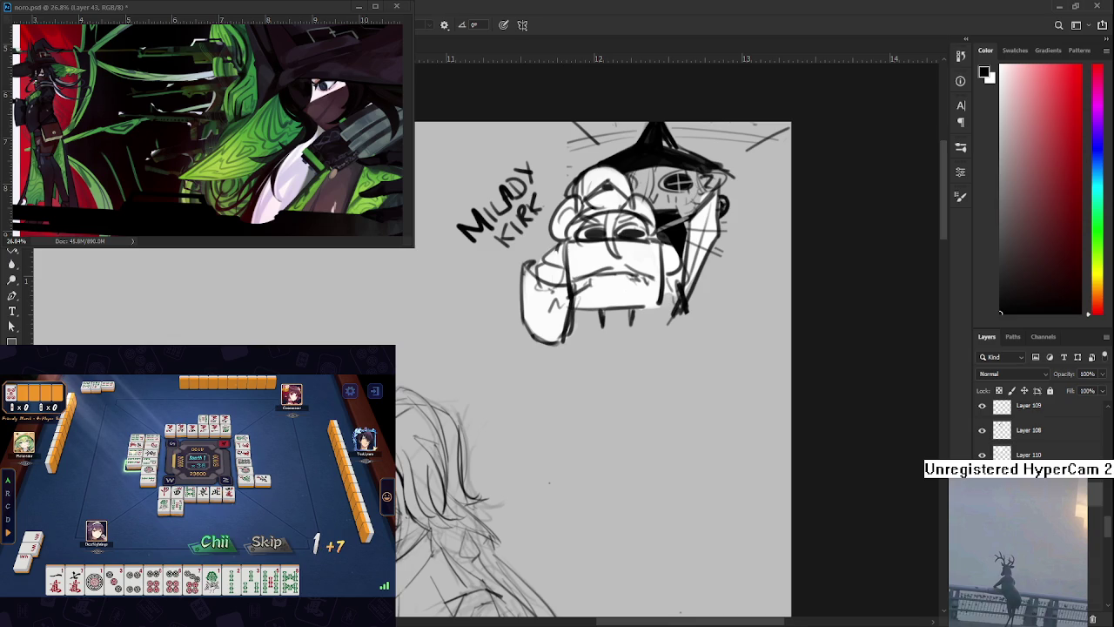
click(215, 541)
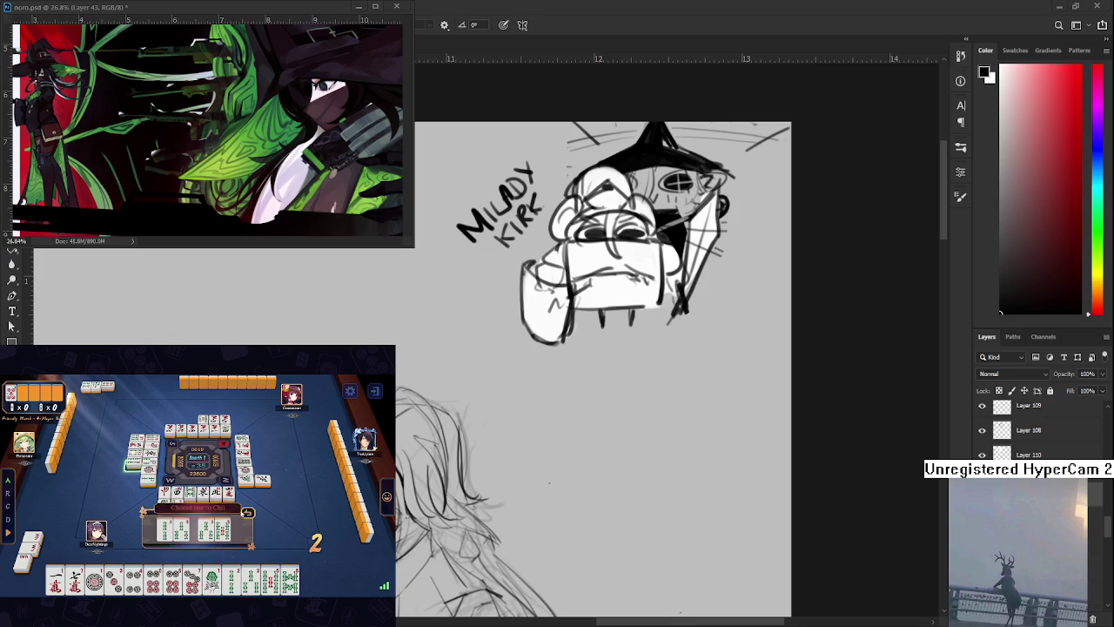
click(247, 512)
click(272, 548)
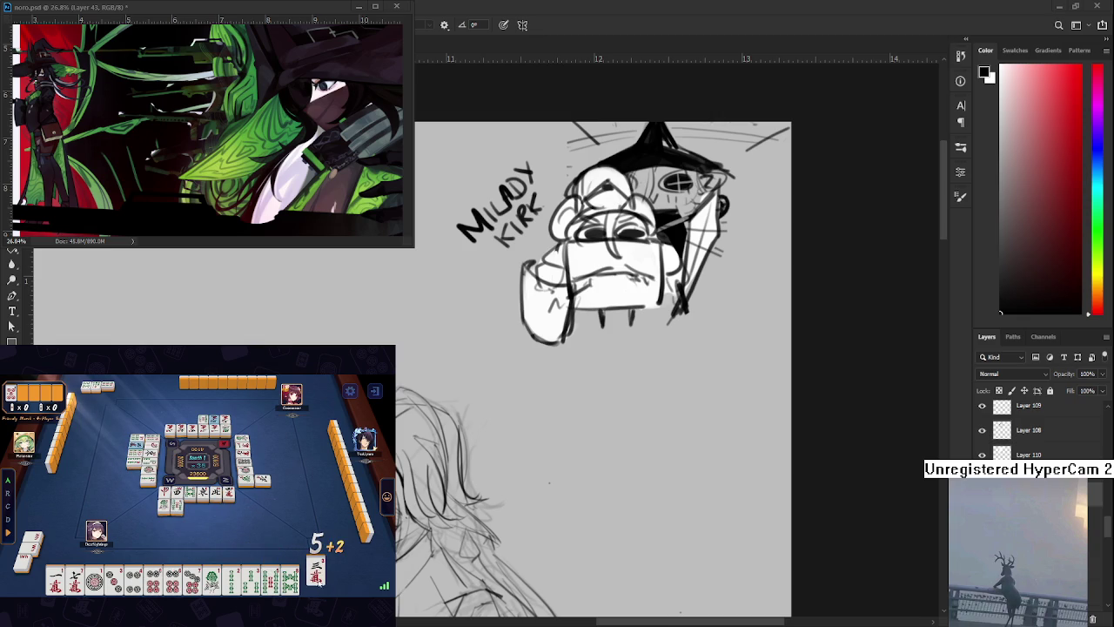
click(315, 572)
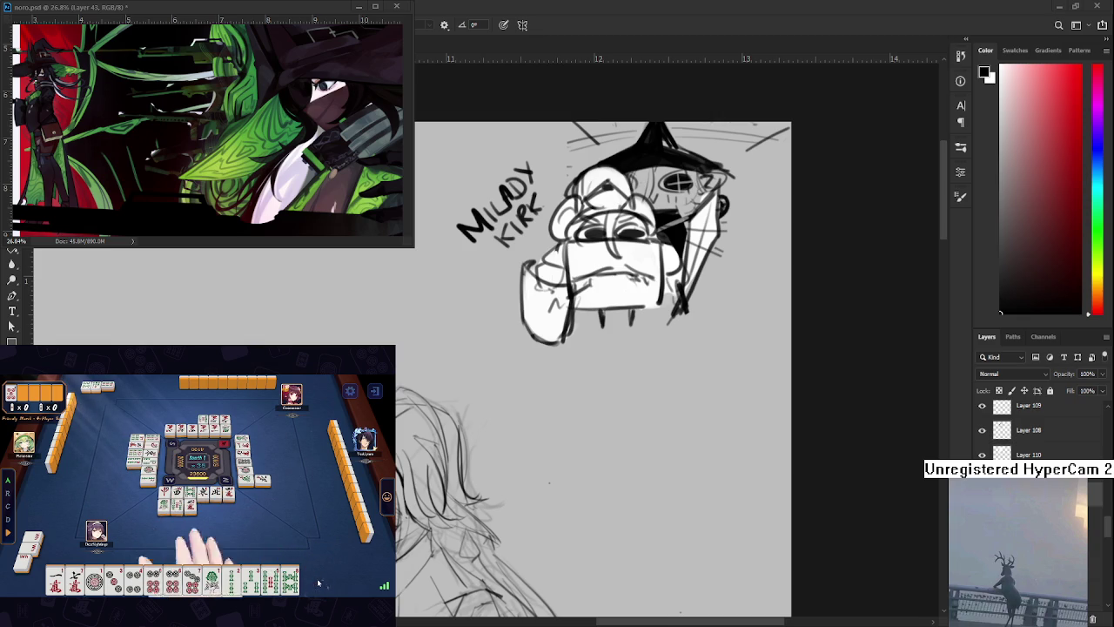
drag(417, 438, 410, 405)
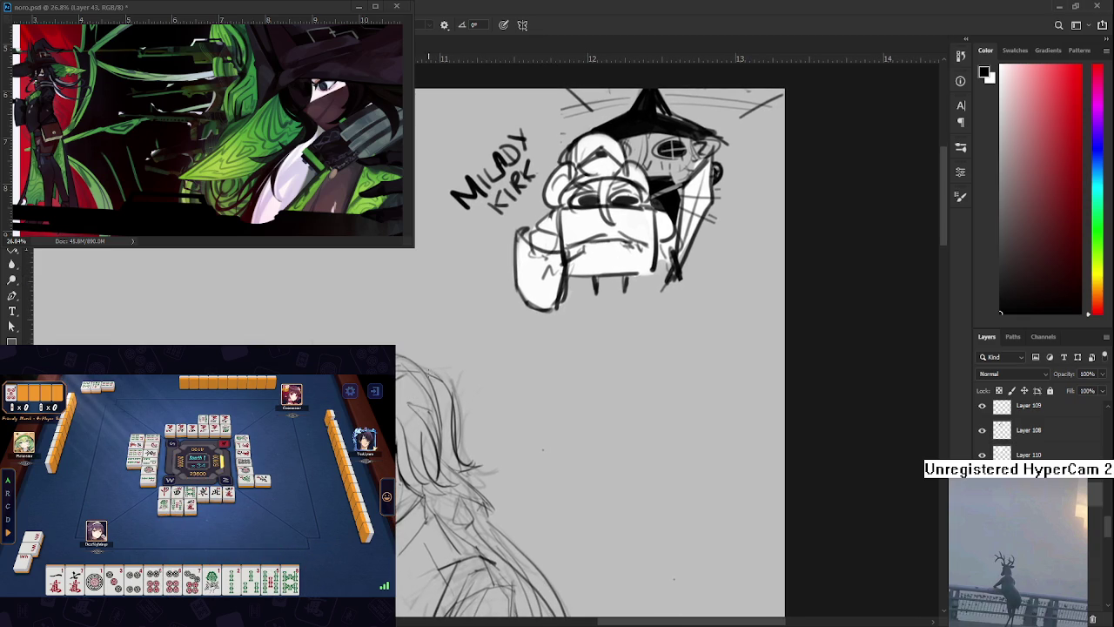
Erase and redraw helmet and face strokes, adjusting the view around the head
key(e)
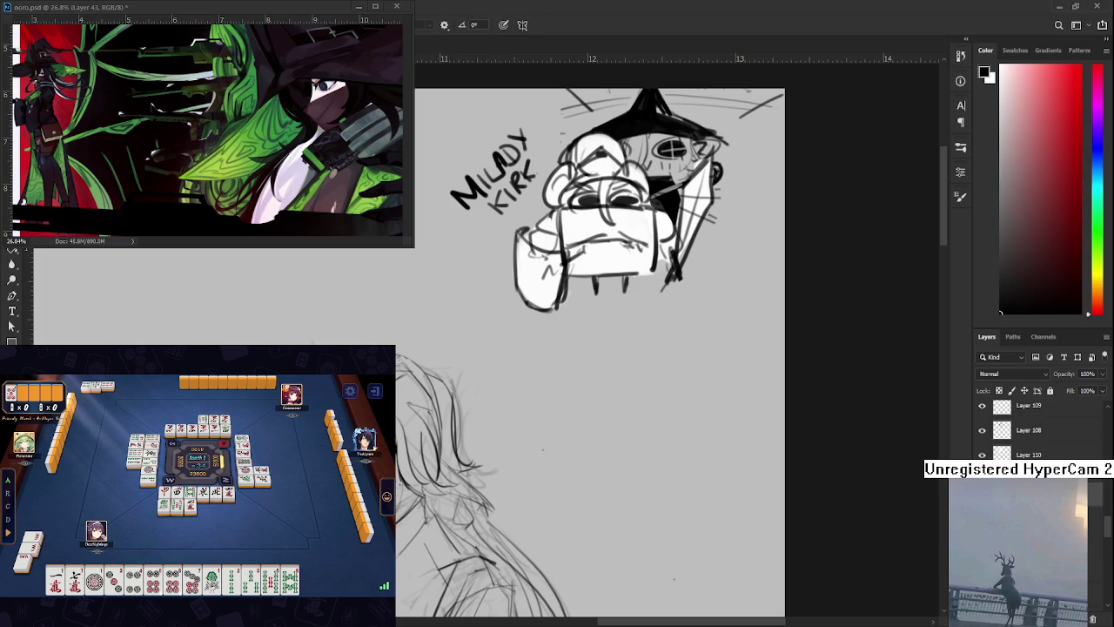
key(b)
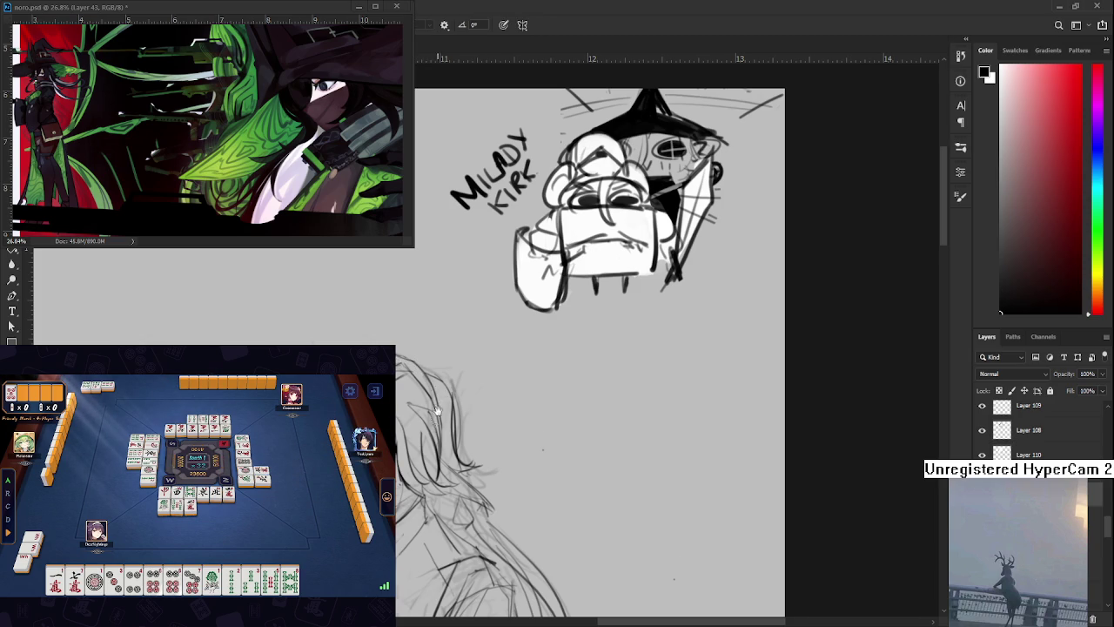
scroll(600, 348, down, 1)
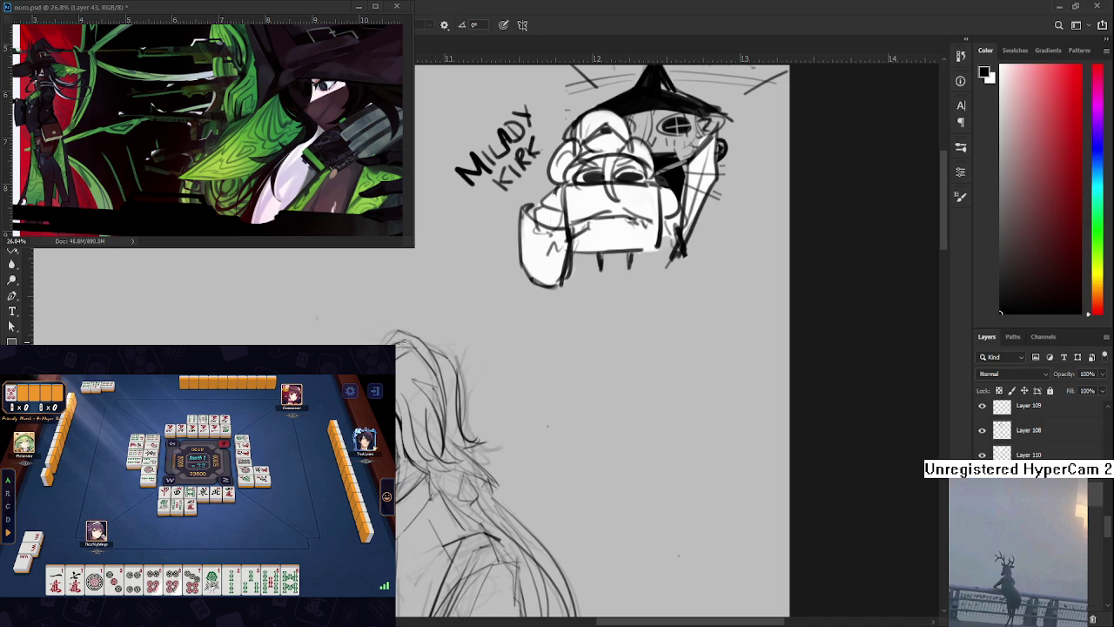
drag(414, 383, 411, 400)
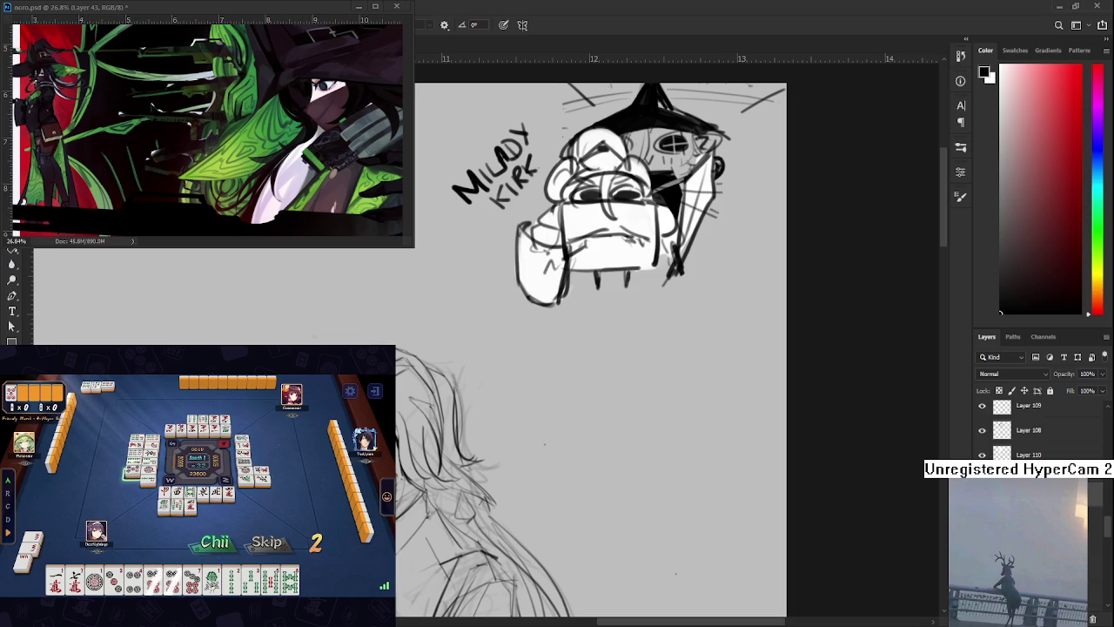
click(266, 541)
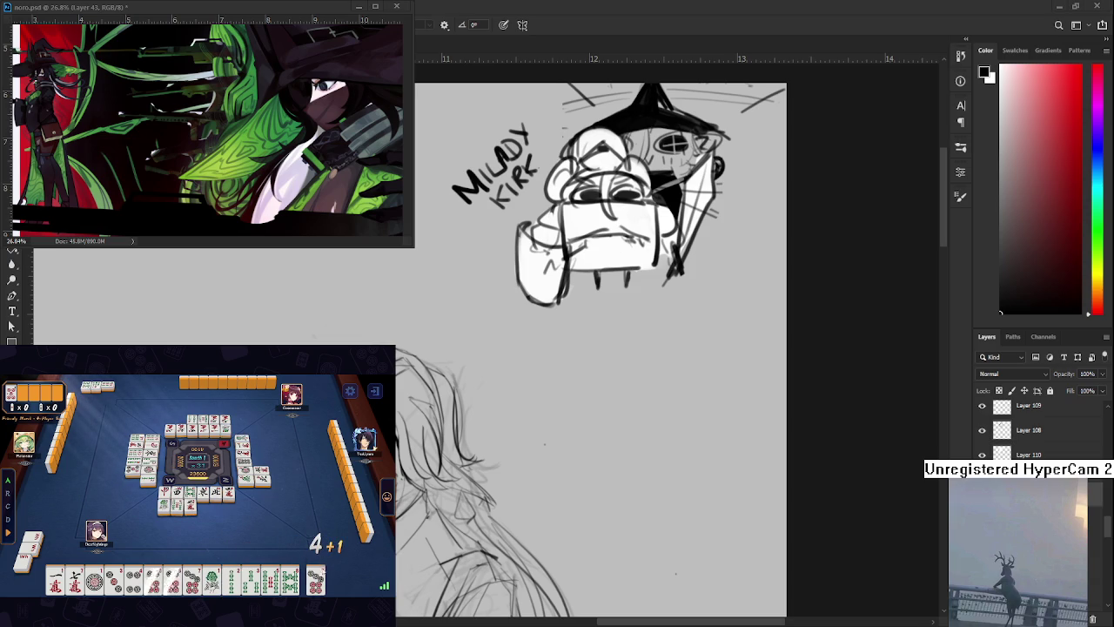
click(317, 573)
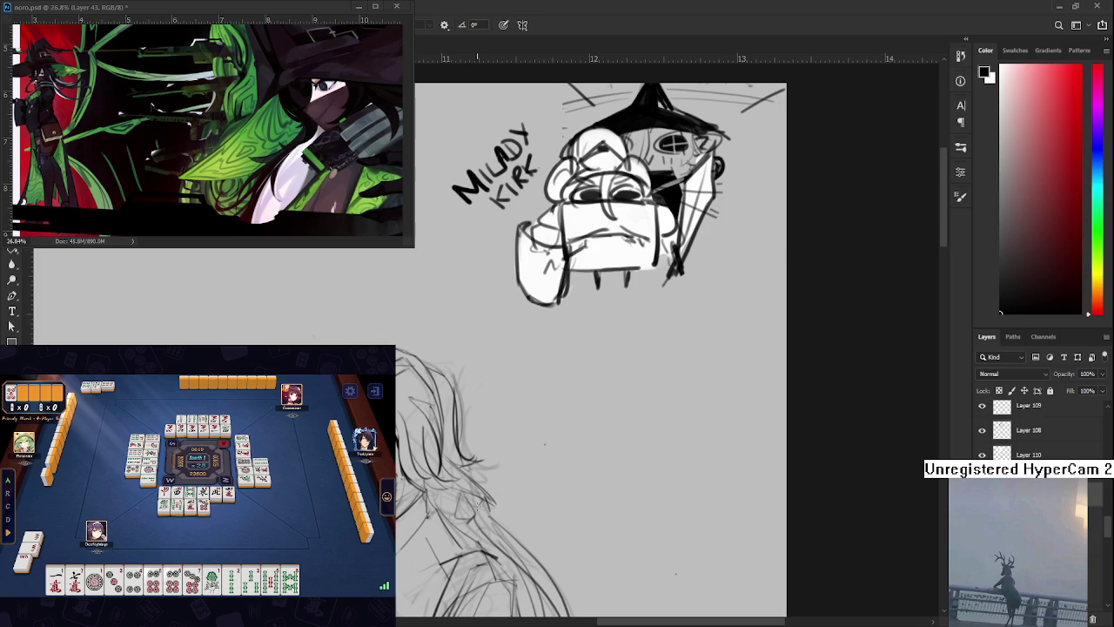
drag(609, 192, 581, 148)
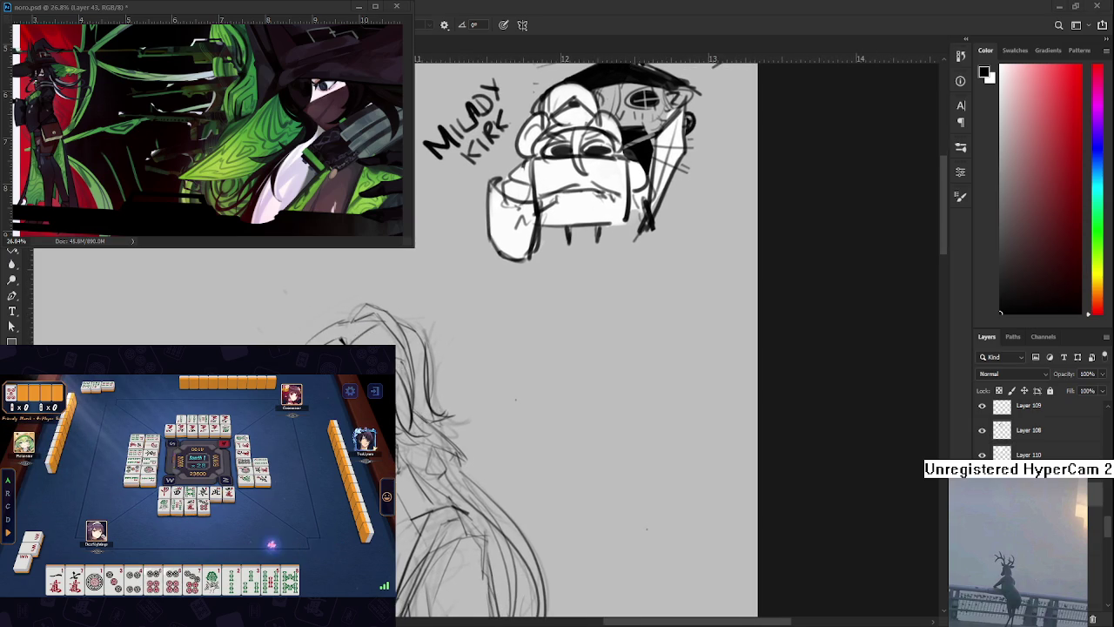
Erase stray marks near the helmet and tilt the canvas for the long-haired figure's face
drag(459, 462, 435, 460)
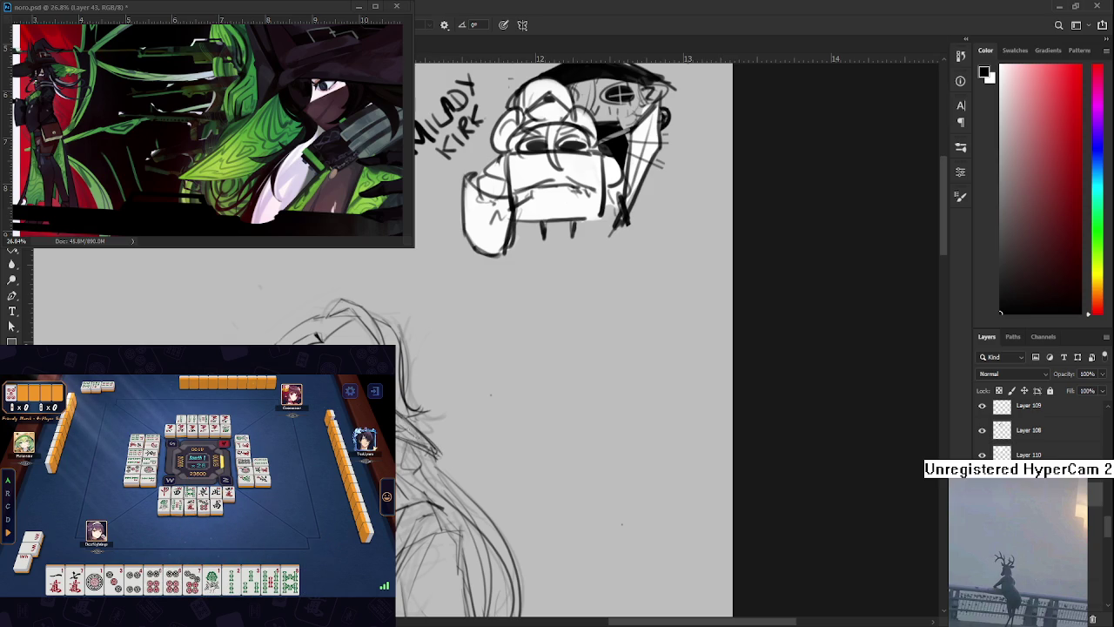
key(e)
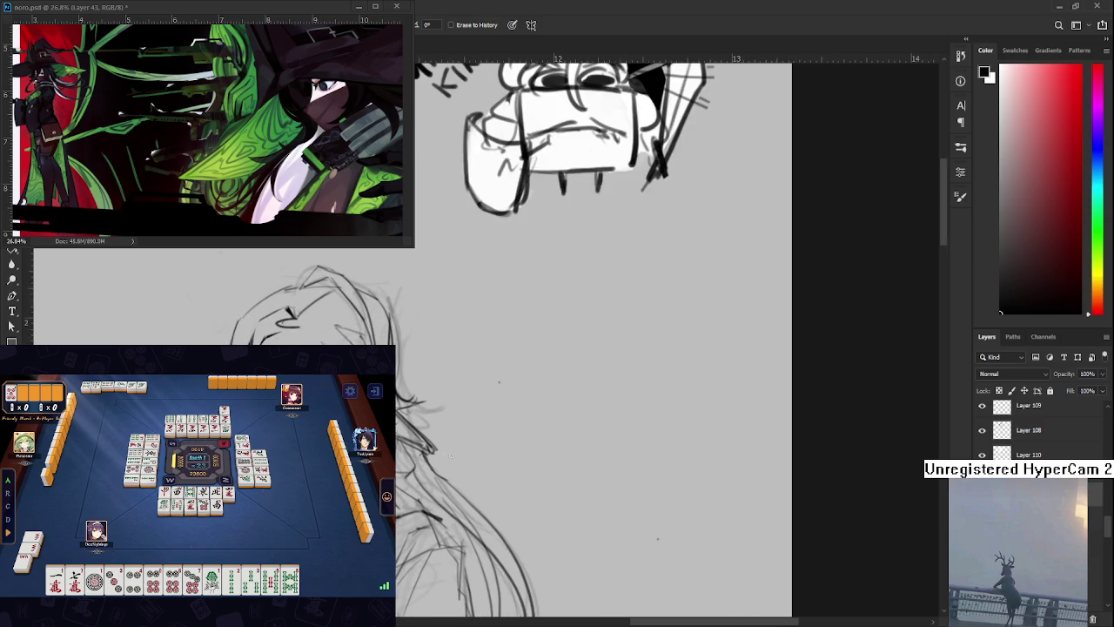
key(r)
mouse_move(461, 452)
mouse_down()
mouse_move(443, 468)
mouse_move(484, 395)
mouse_up()
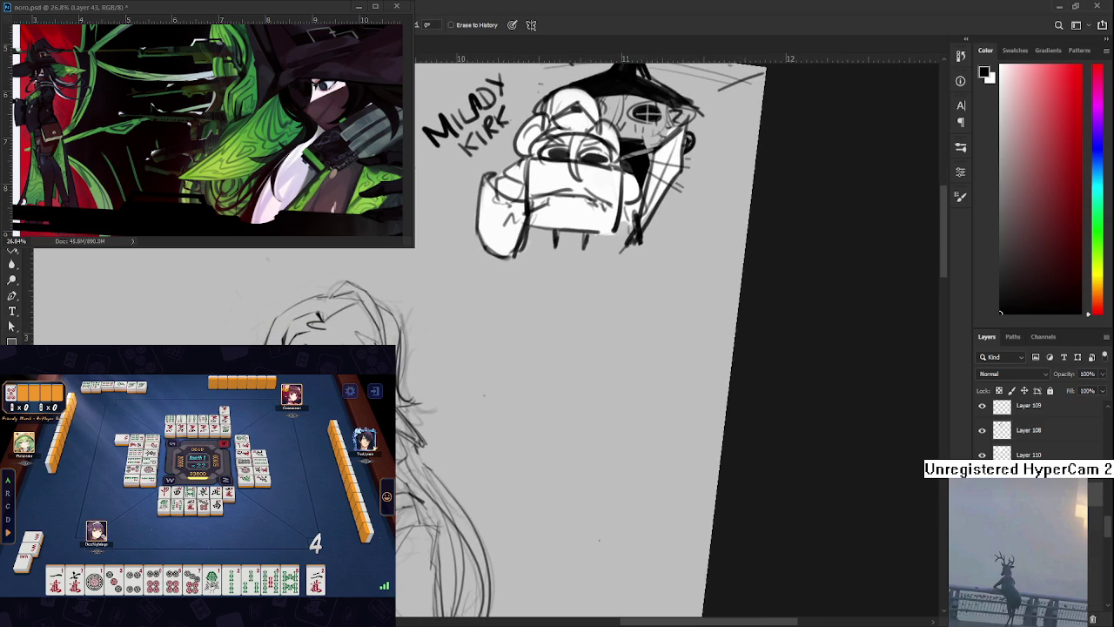
Rotate the canvas further and alternate brush and eraser to draw the long-haired figure's eye
click(318, 577)
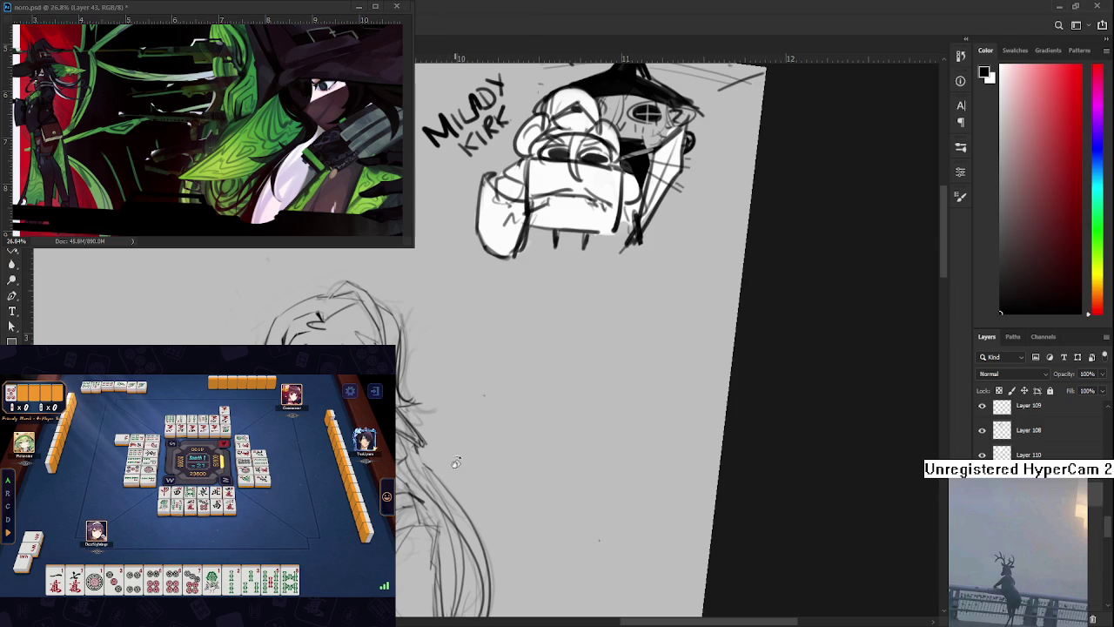
drag(460, 467, 471, 393)
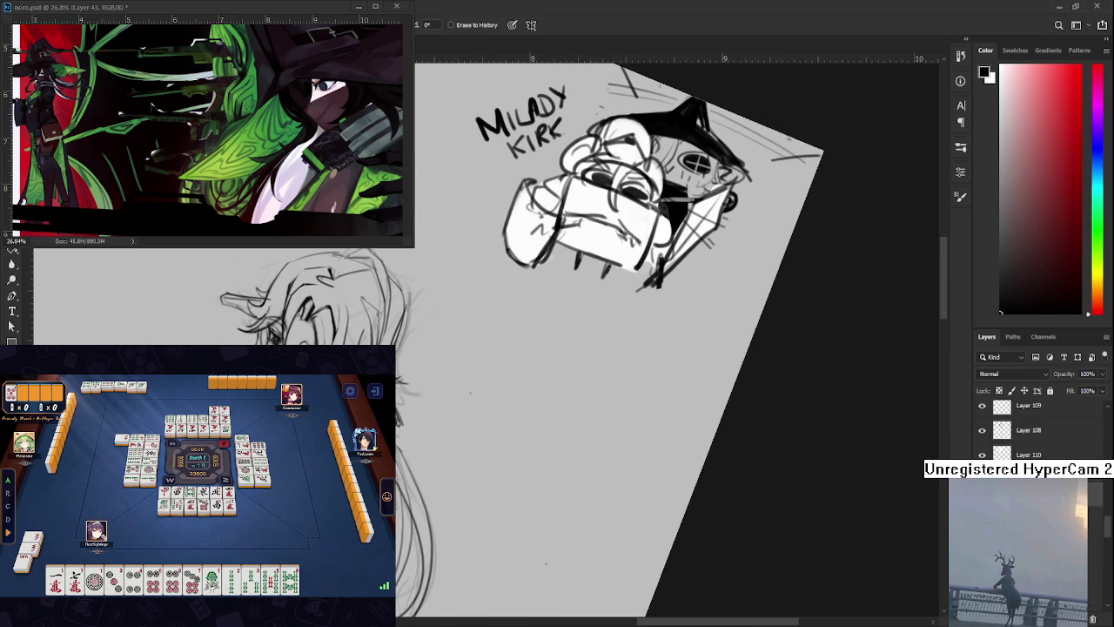
key(b)
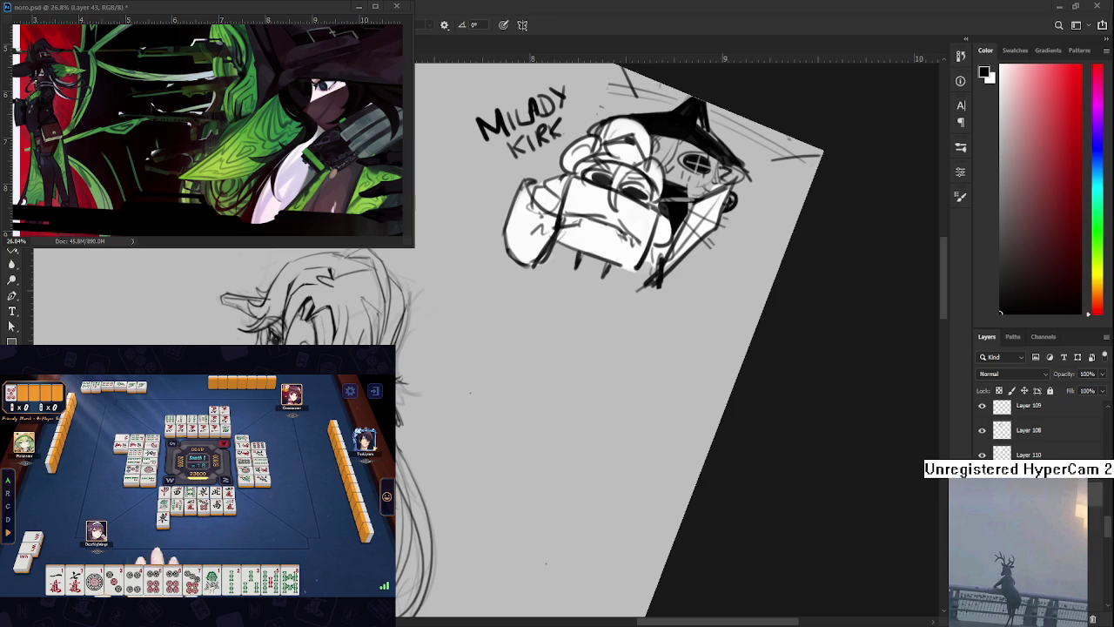
key(e)
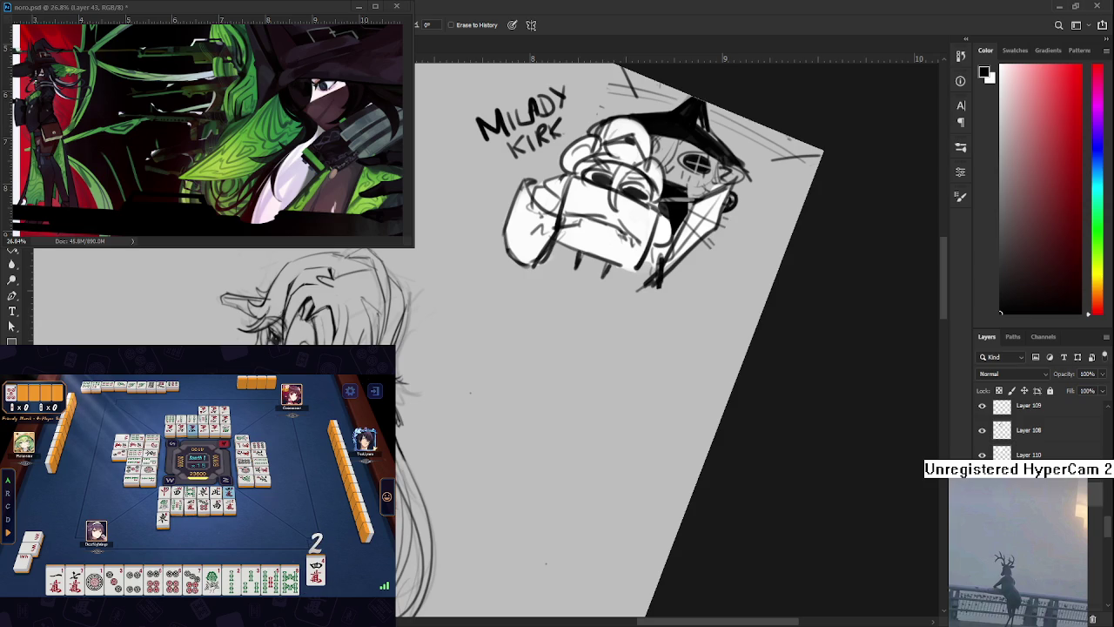
click(318, 579)
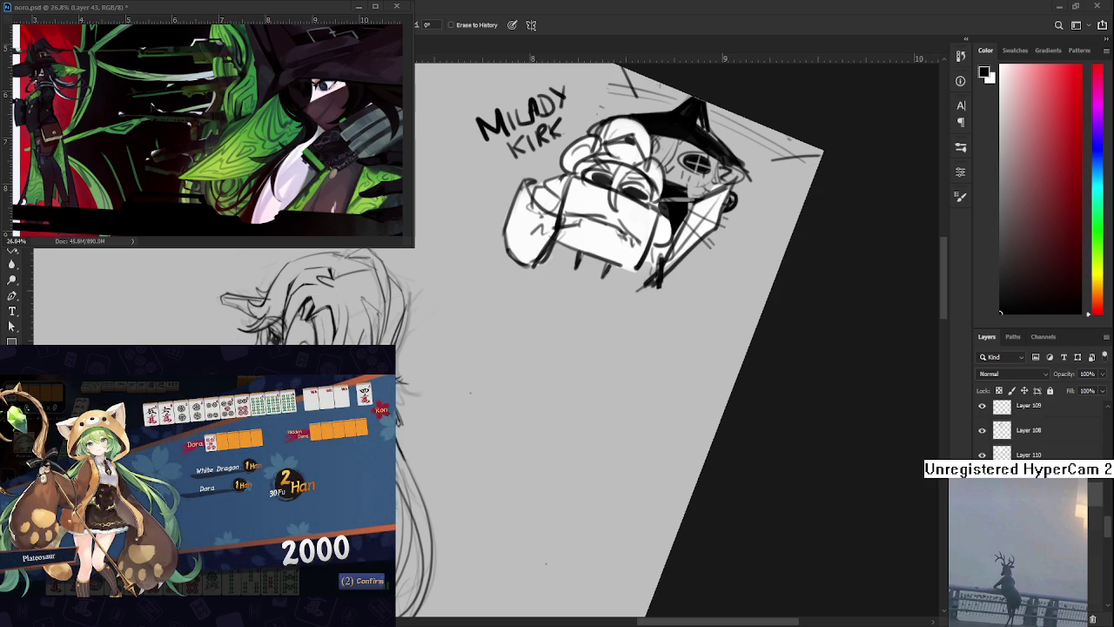
click(351, 582)
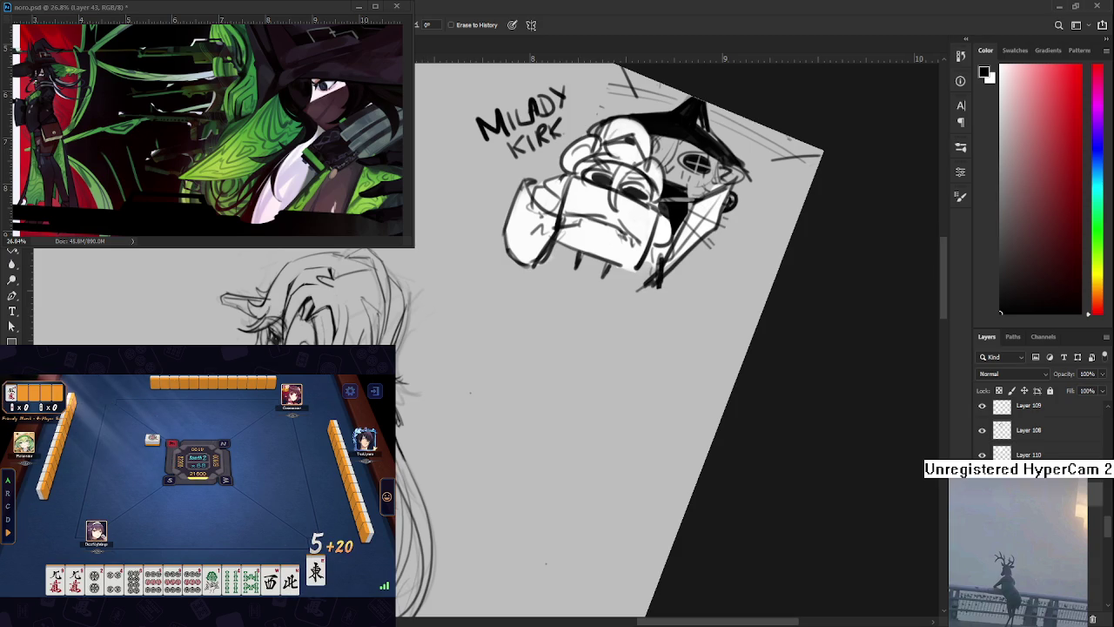
Erase to define the figure's face, then rotate the canvas view clockwise
click(316, 576)
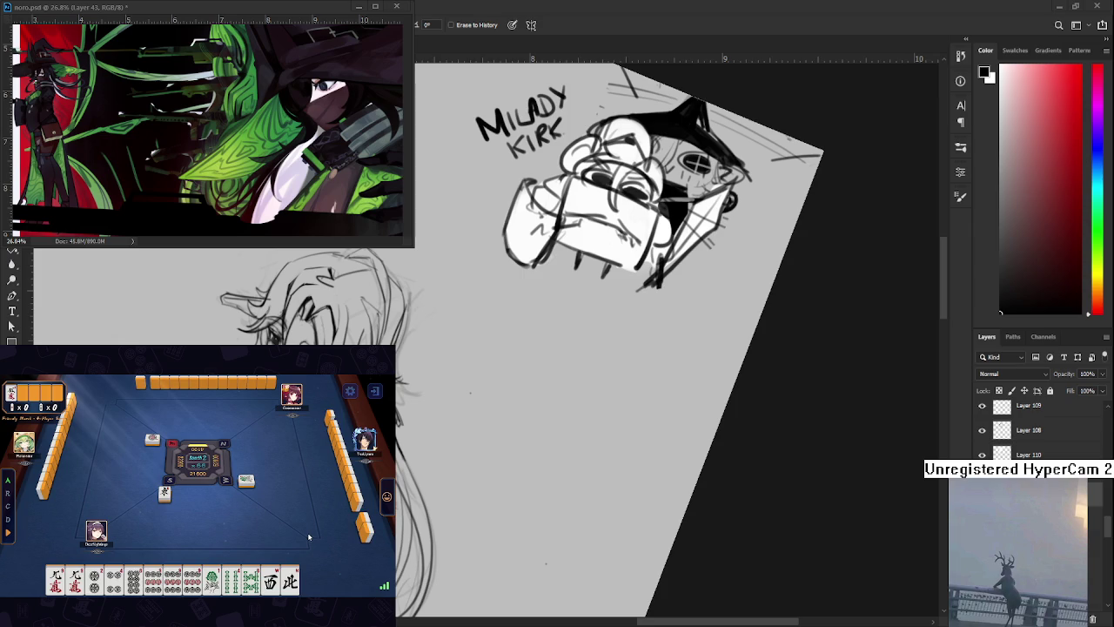
drag(609, 348, 601, 383)
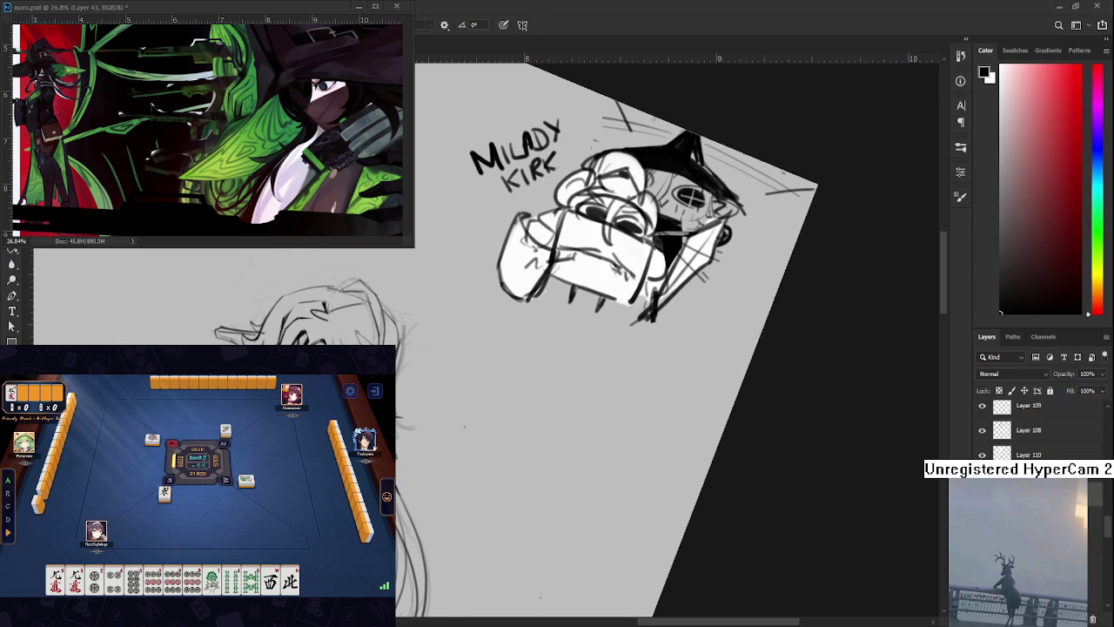
key(e)
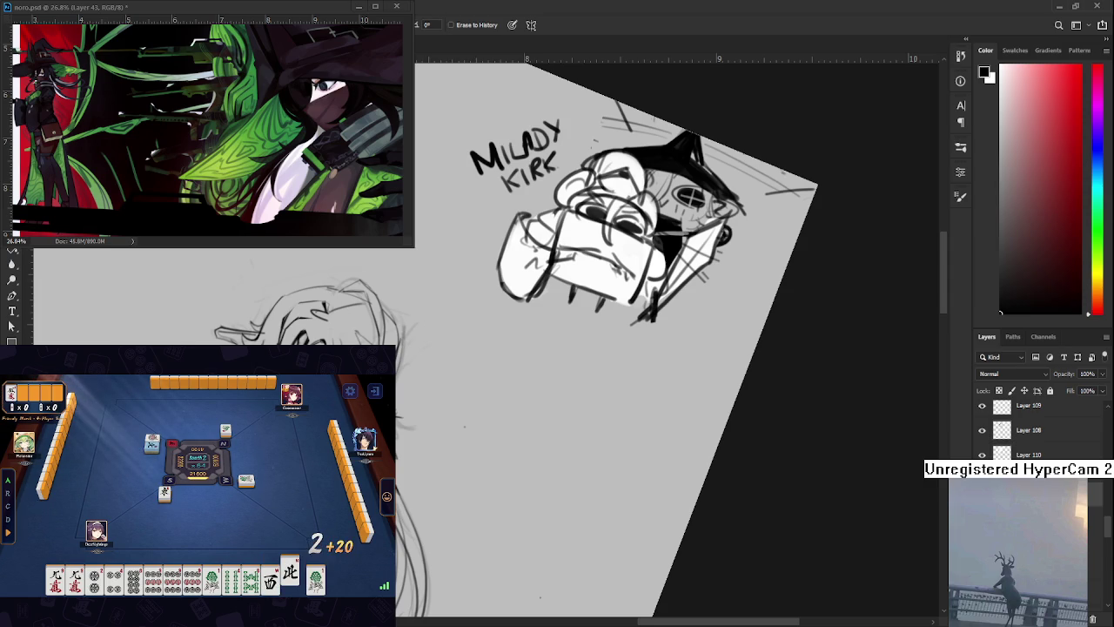
click(289, 572)
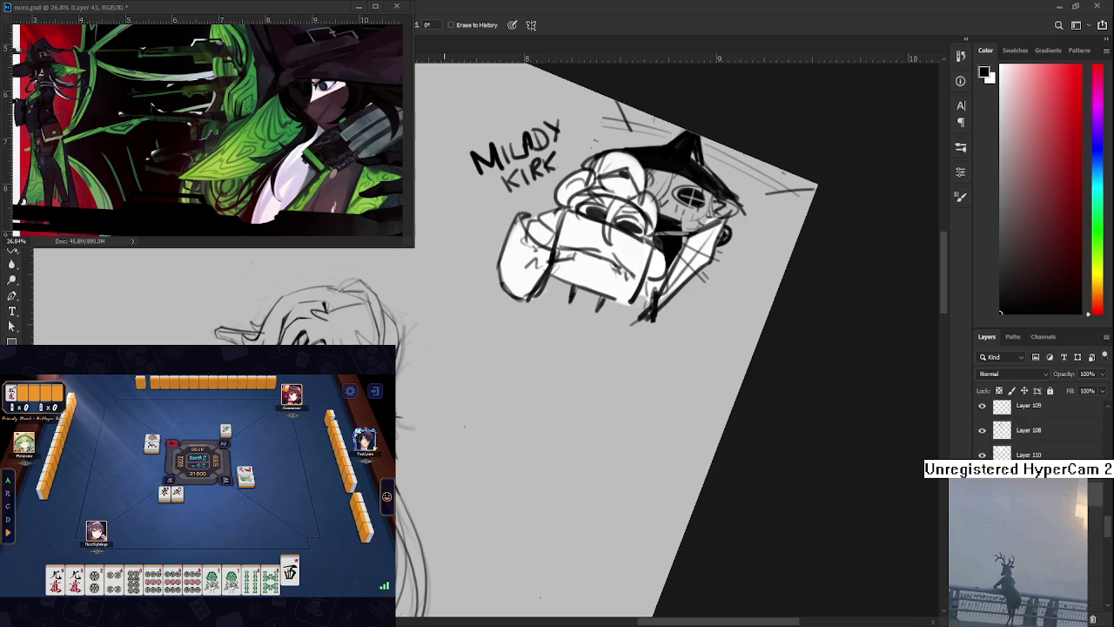
drag(610, 217, 661, 287)
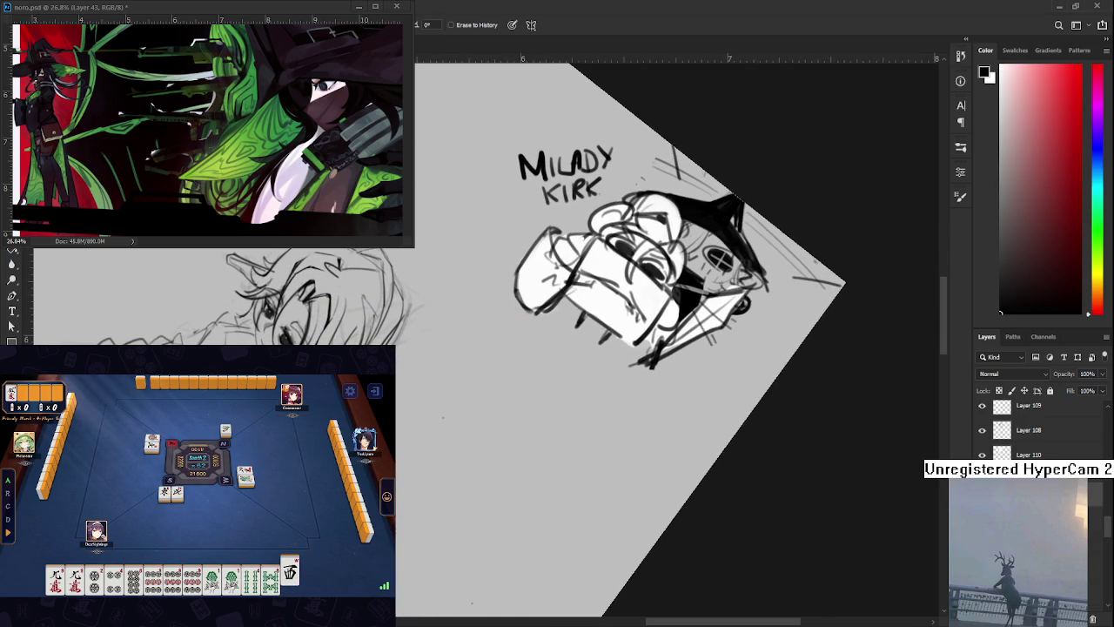
Nudge the canvas down and right to frame the long-haired figure
drag(661, 305, 674, 357)
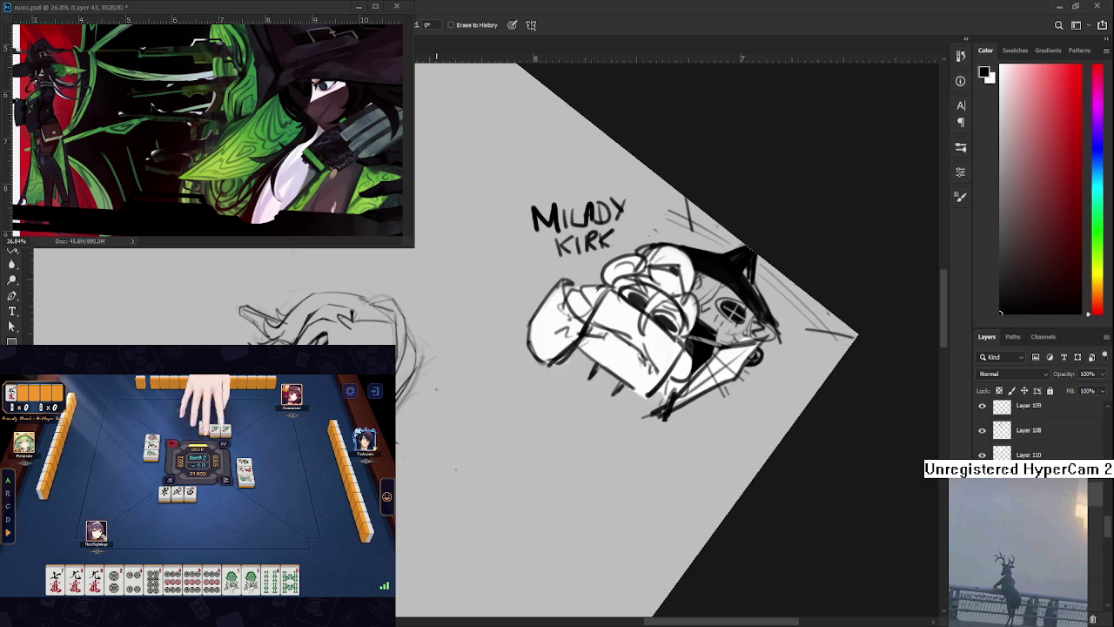
drag(610, 349, 621, 356)
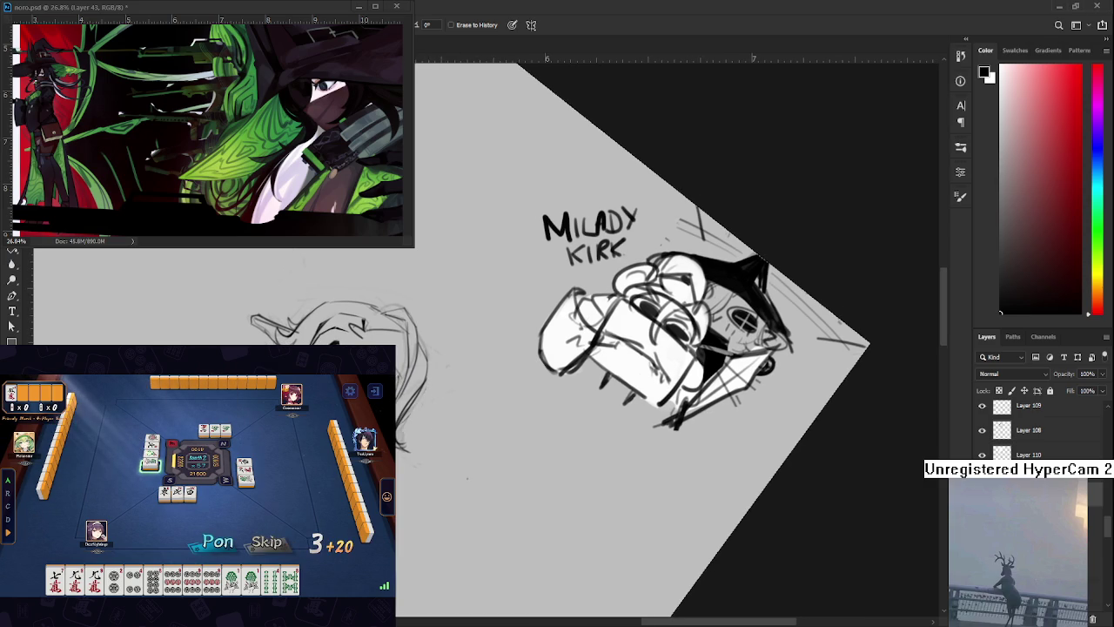
click(222, 545)
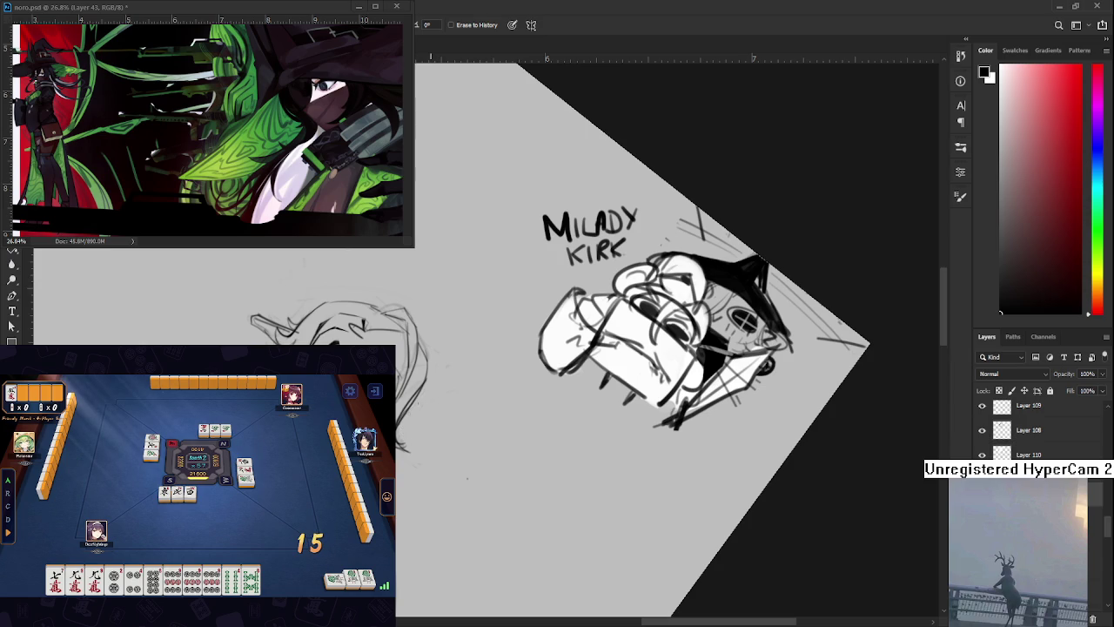
scroll(661, 339, up, 3)
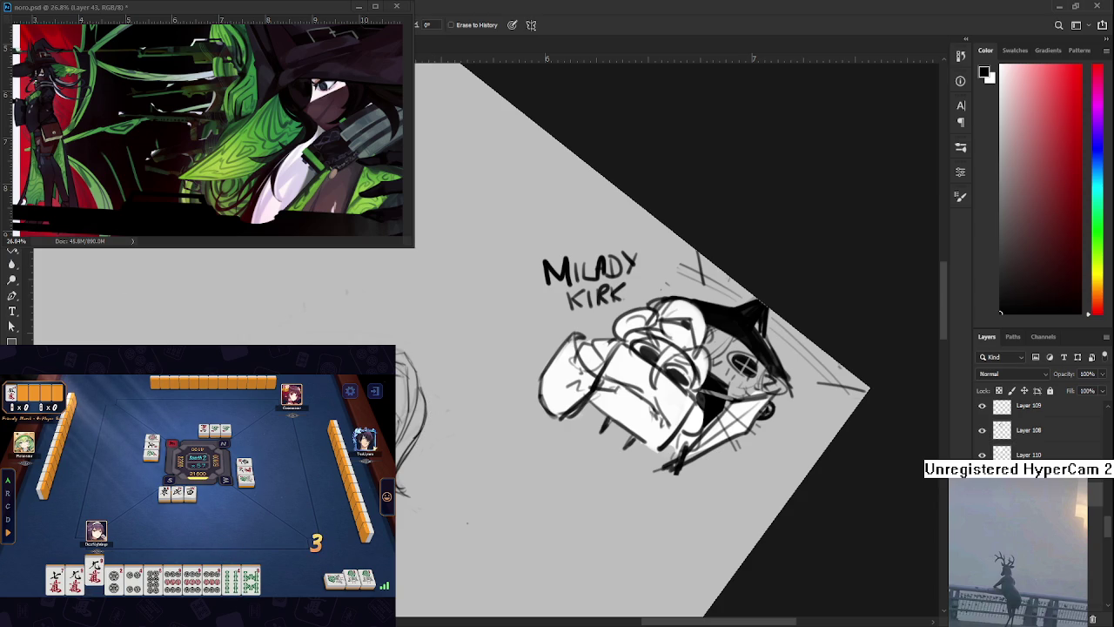
click(114, 570)
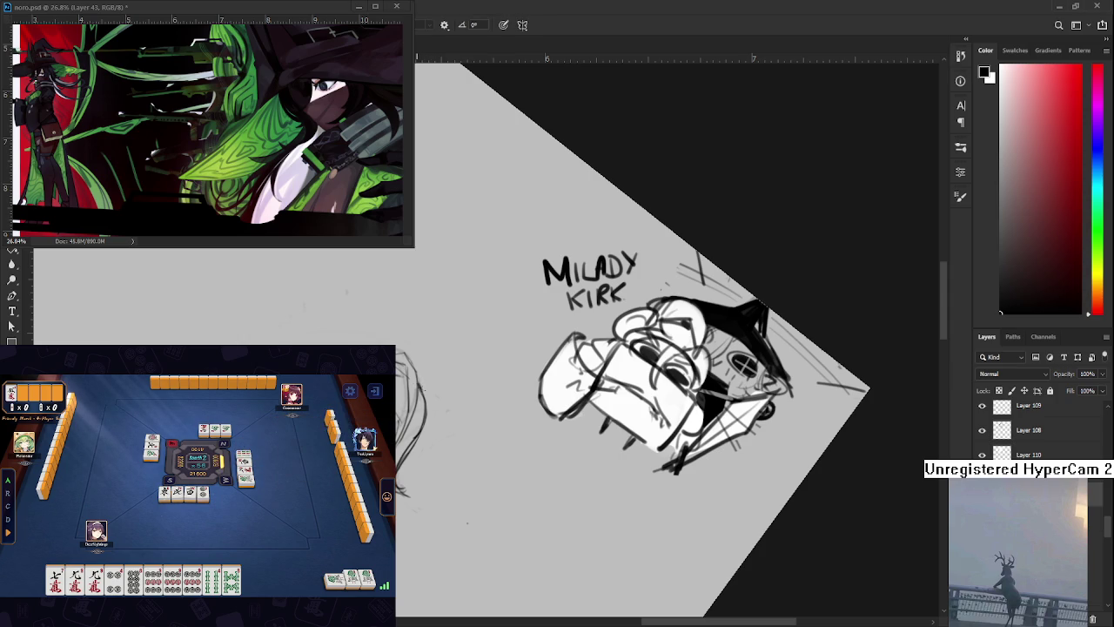
Rotate the view about 80° counter-clockwise so the long-haired figure stands upright
key(r)
mouse_move(361, 318)
mouse_down()
mouse_move(443, 458)
mouse_move(433, 454)
mouse_move(450, 413)
mouse_up()
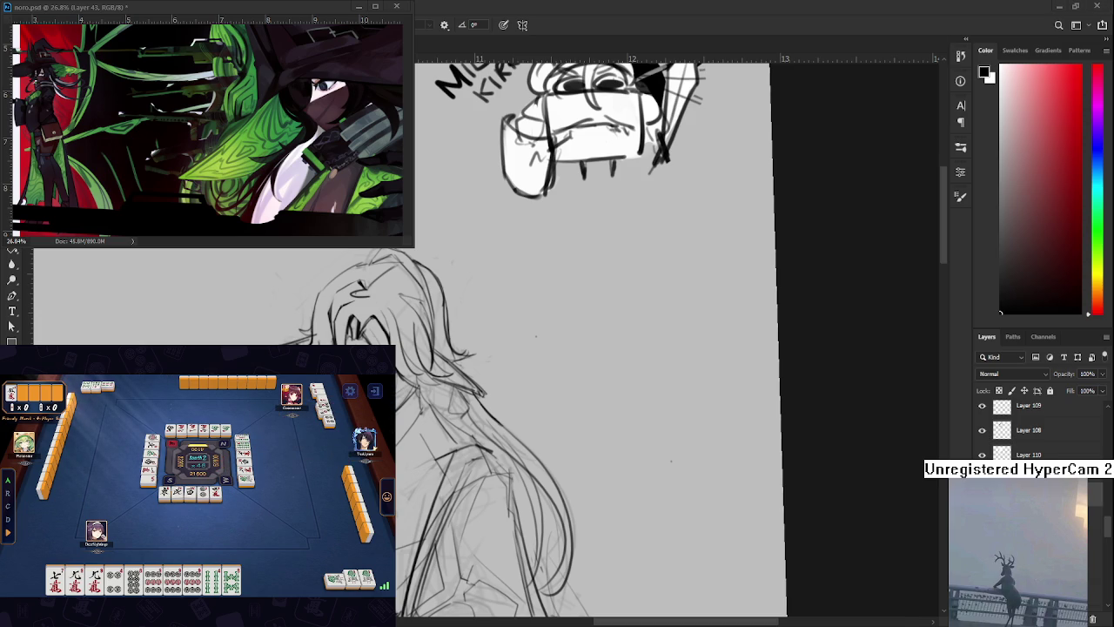
drag(592, 348, 573, 366)
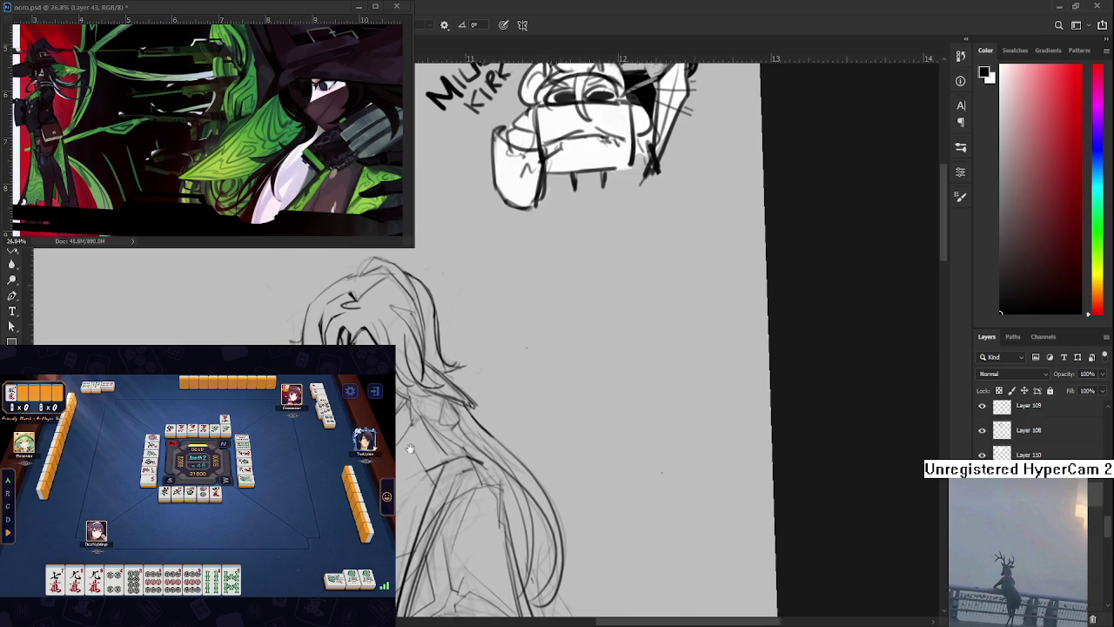
drag(397, 432, 409, 425)
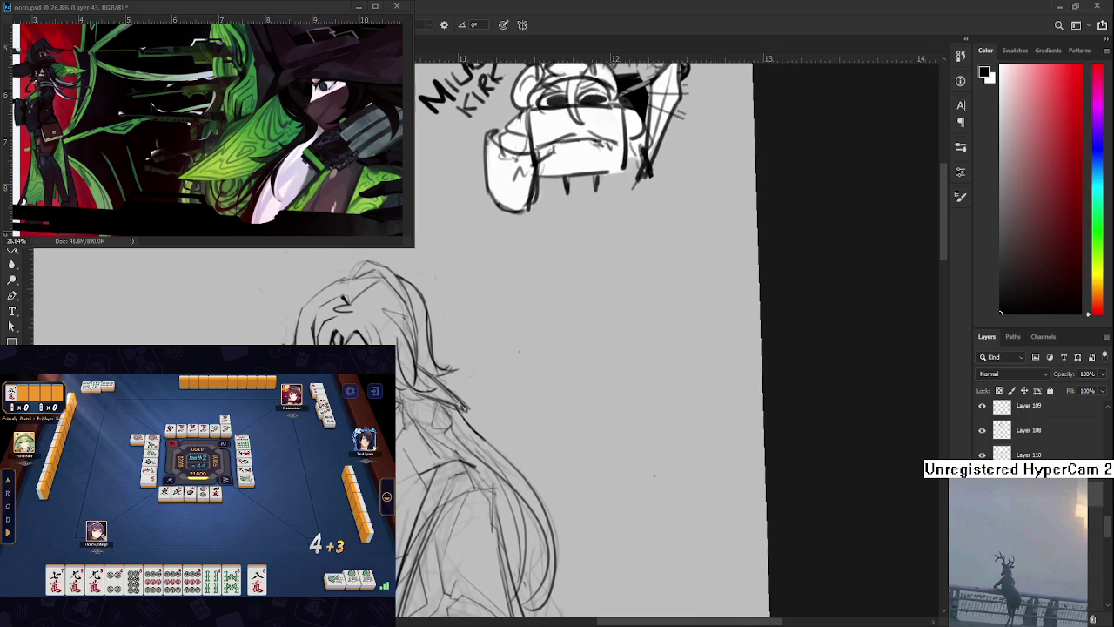
click(256, 578)
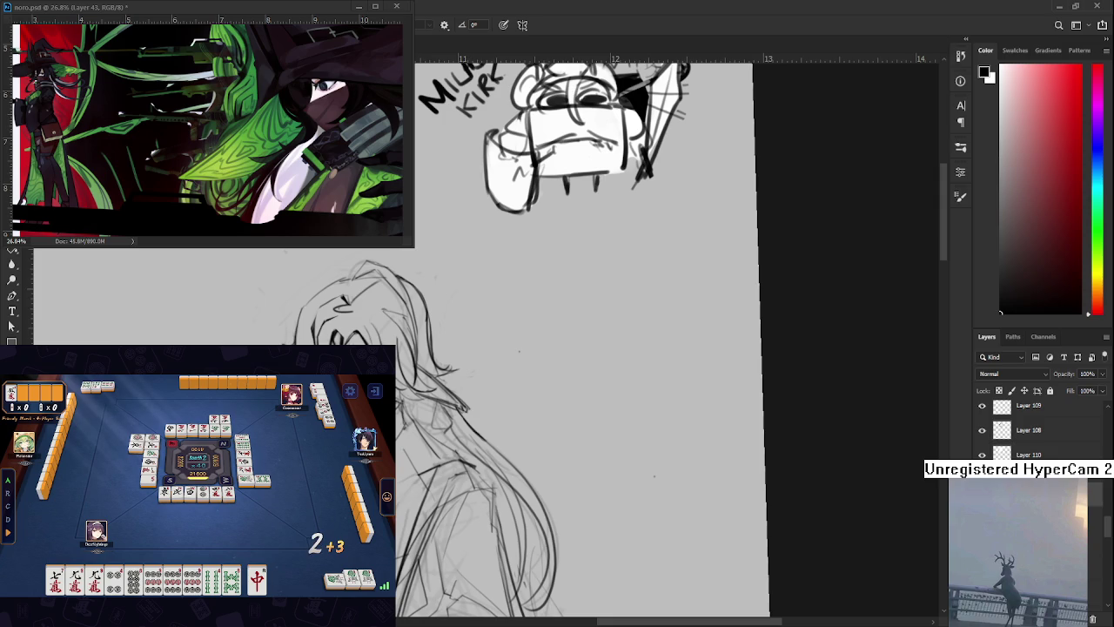
key(e)
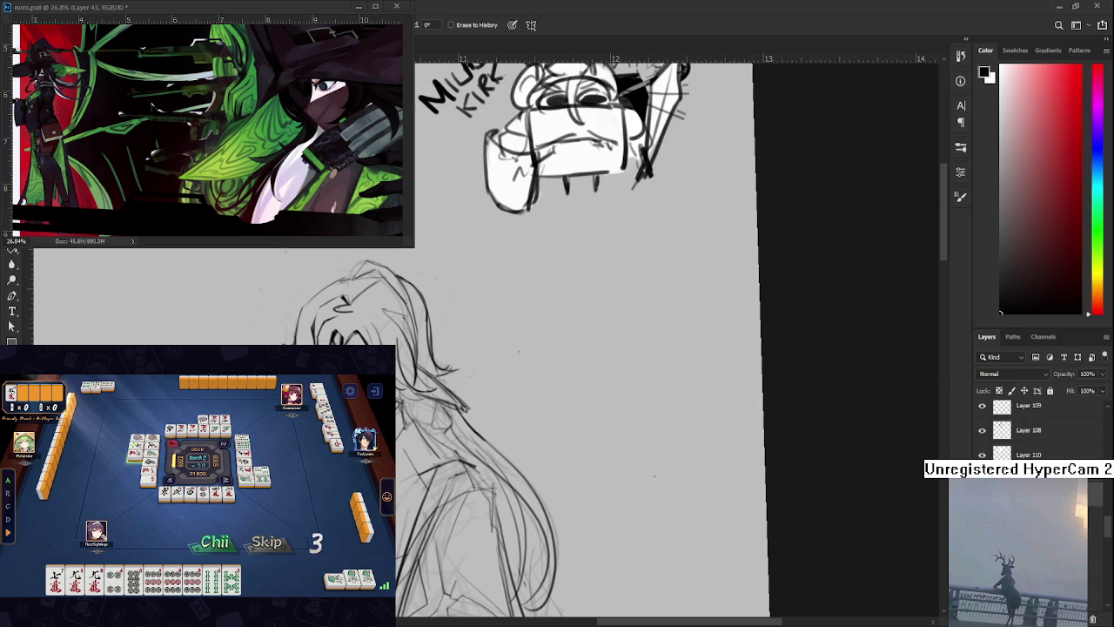
Add strokes to the hair at the top of the head, alternating brush and eraser
click(262, 541)
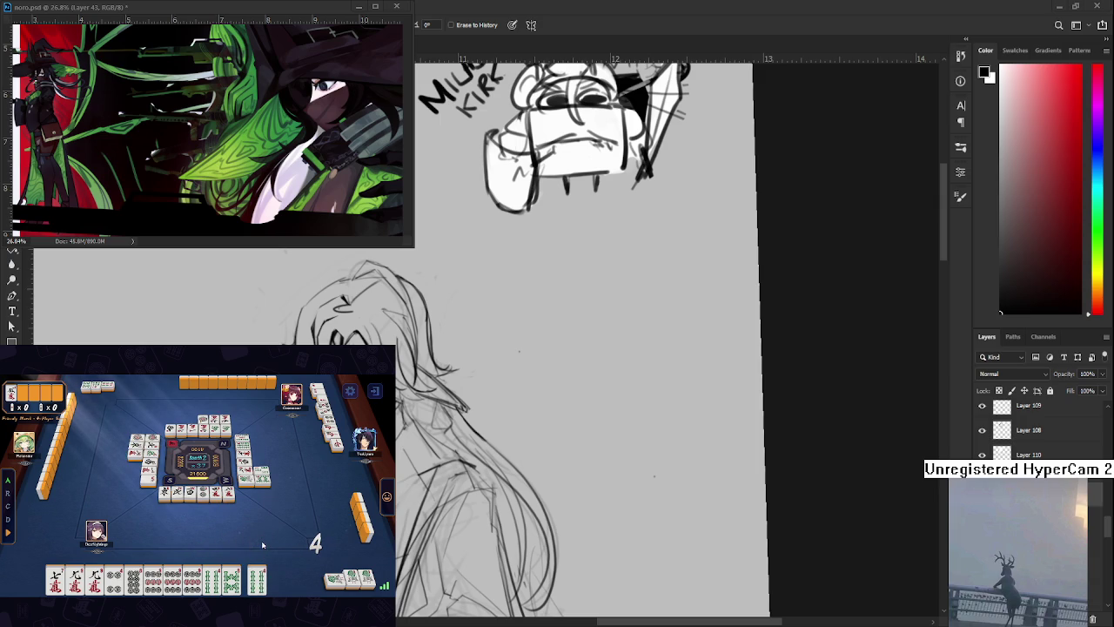
click(257, 578)
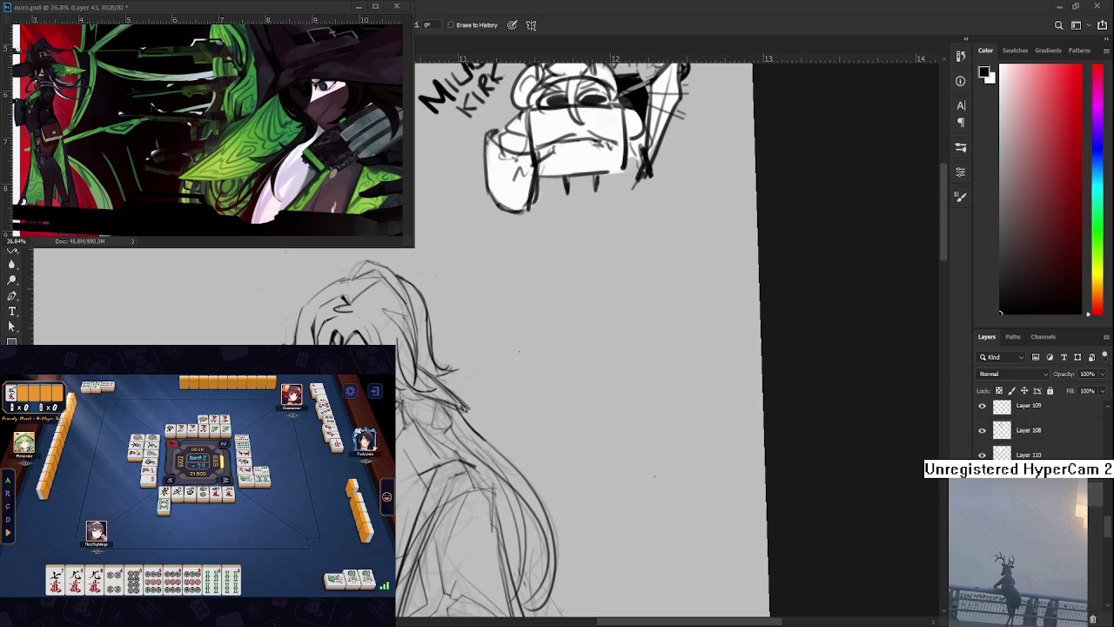
key(b)
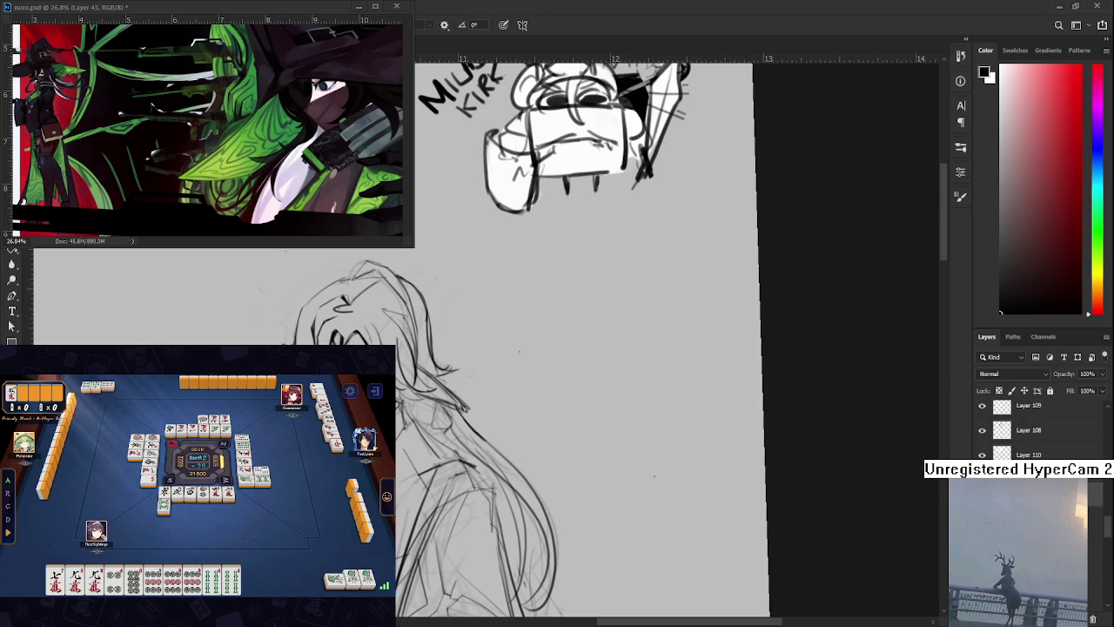
key(e)
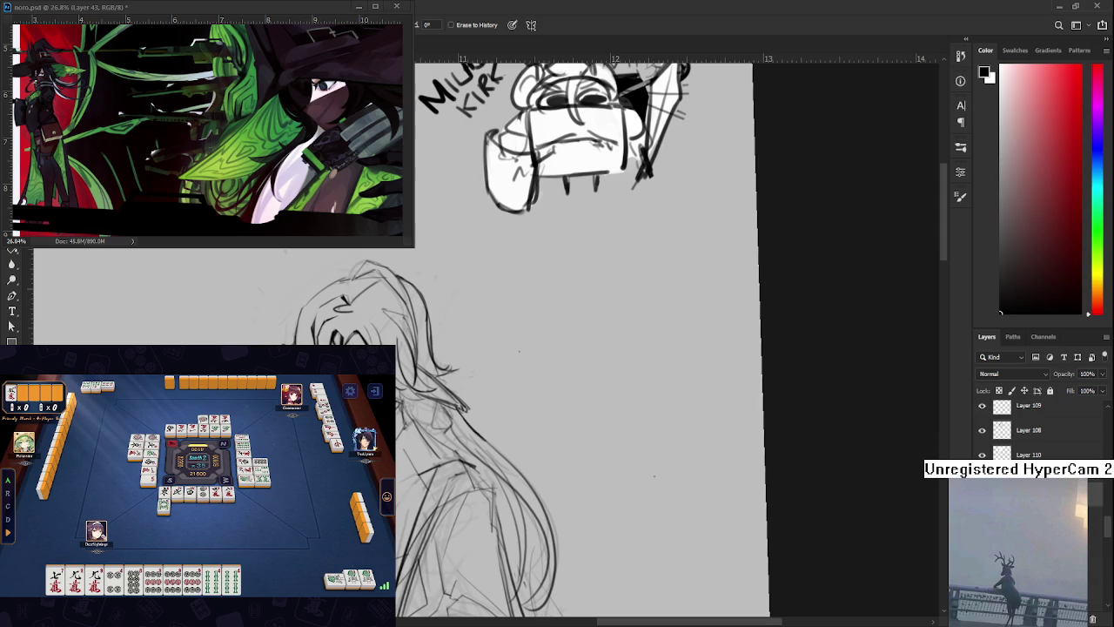
drag(402, 437, 420, 415)
key(b)
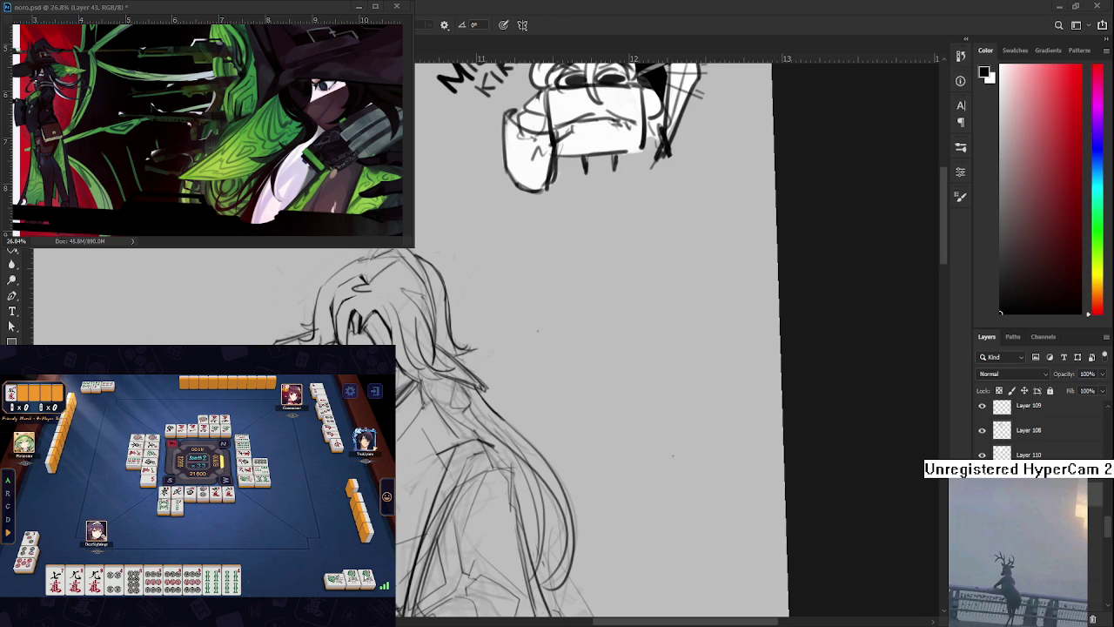
drag(403, 426, 403, 399)
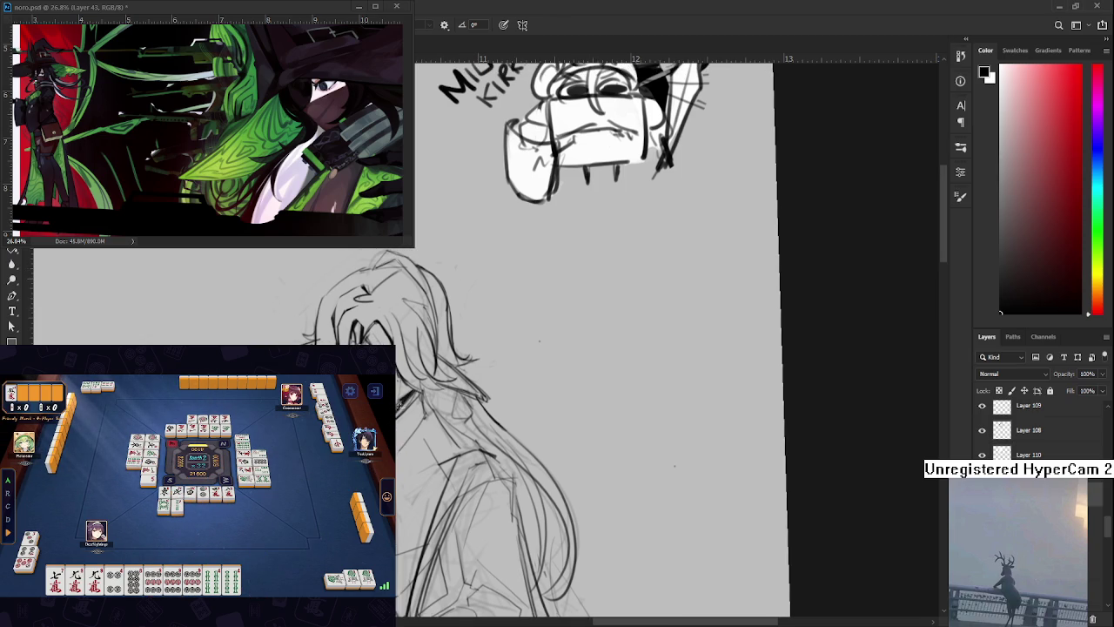
Keep erasing and redrawing hair strands near the figure's crown
key(e)
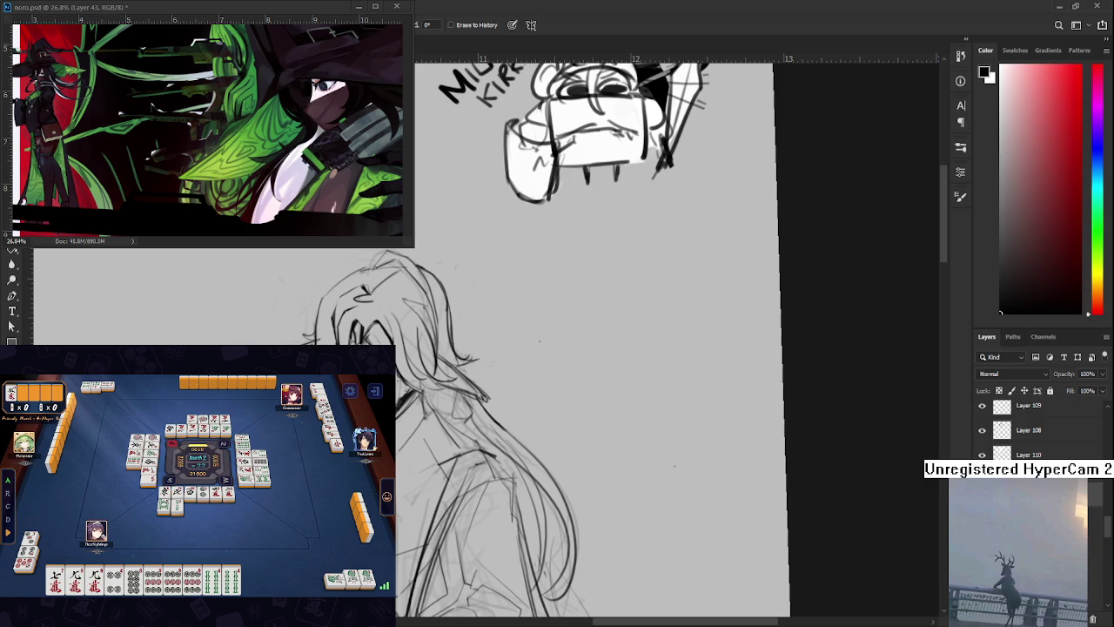
key(b)
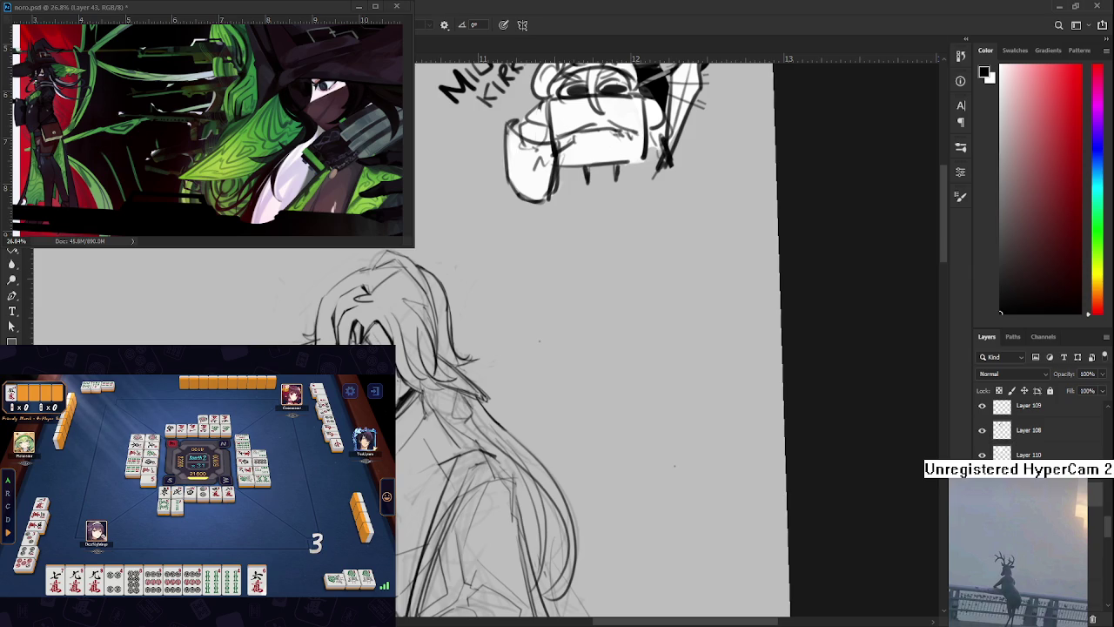
key(e)
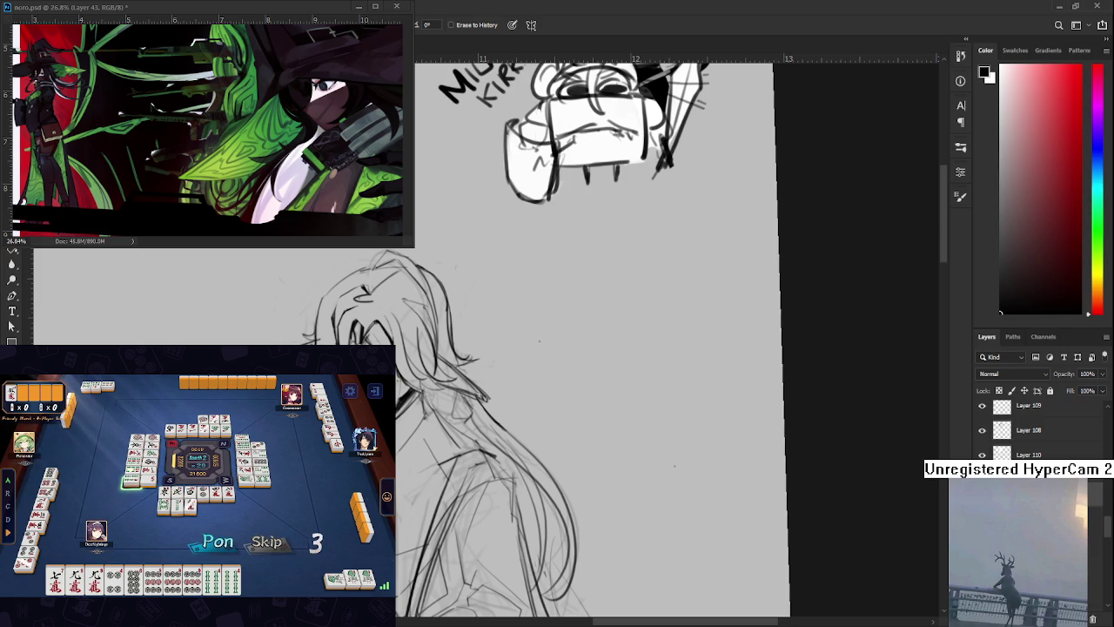
click(212, 543)
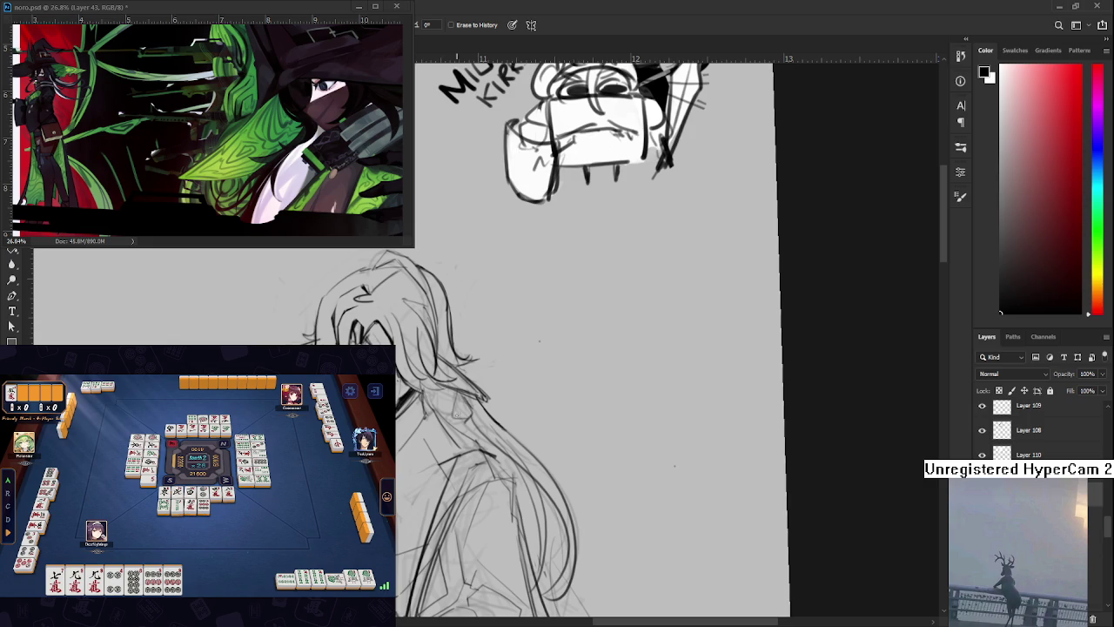
key(b)
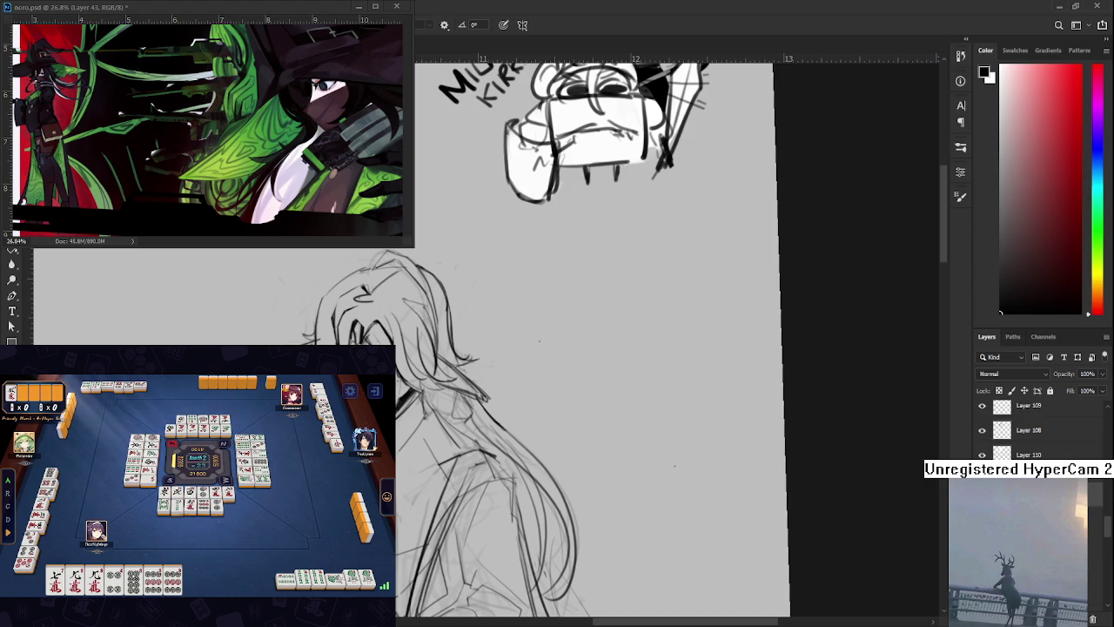
key(e)
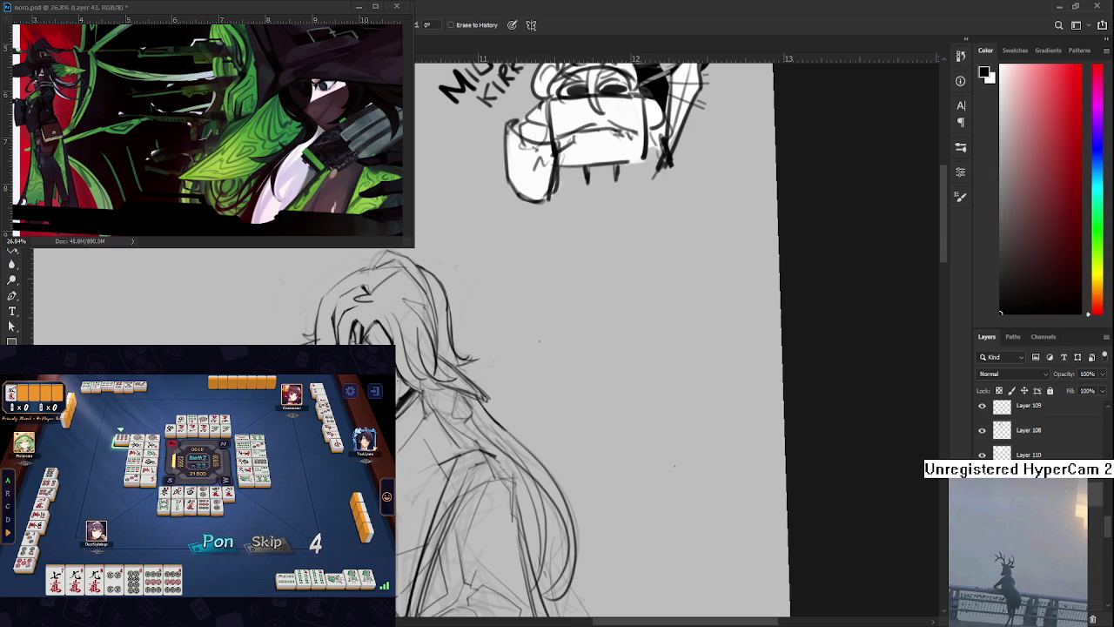
click(218, 542)
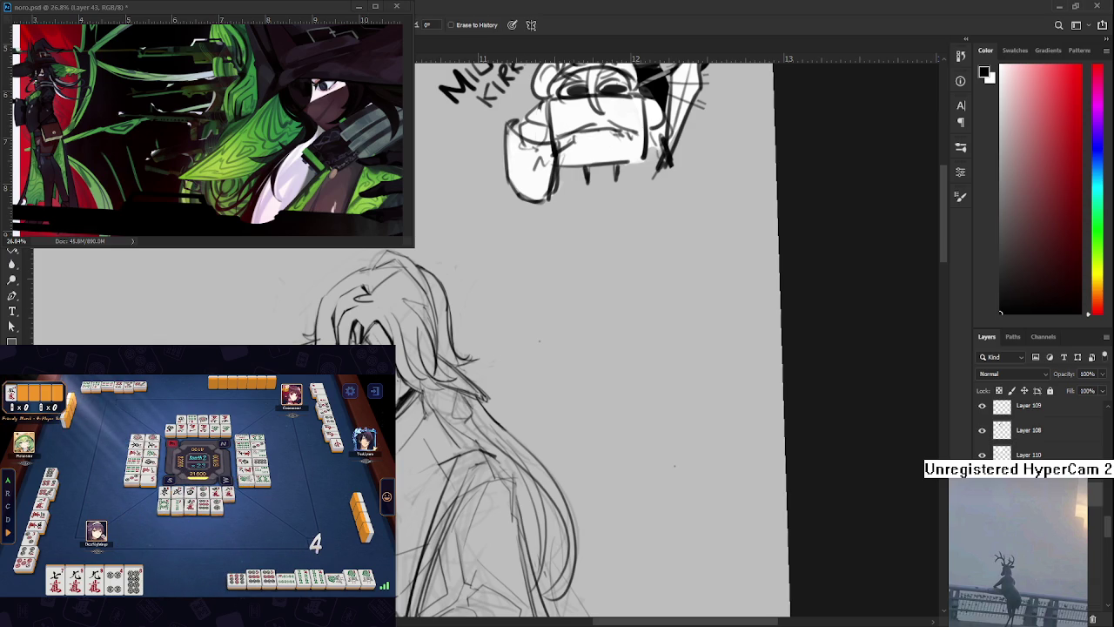
key(b)
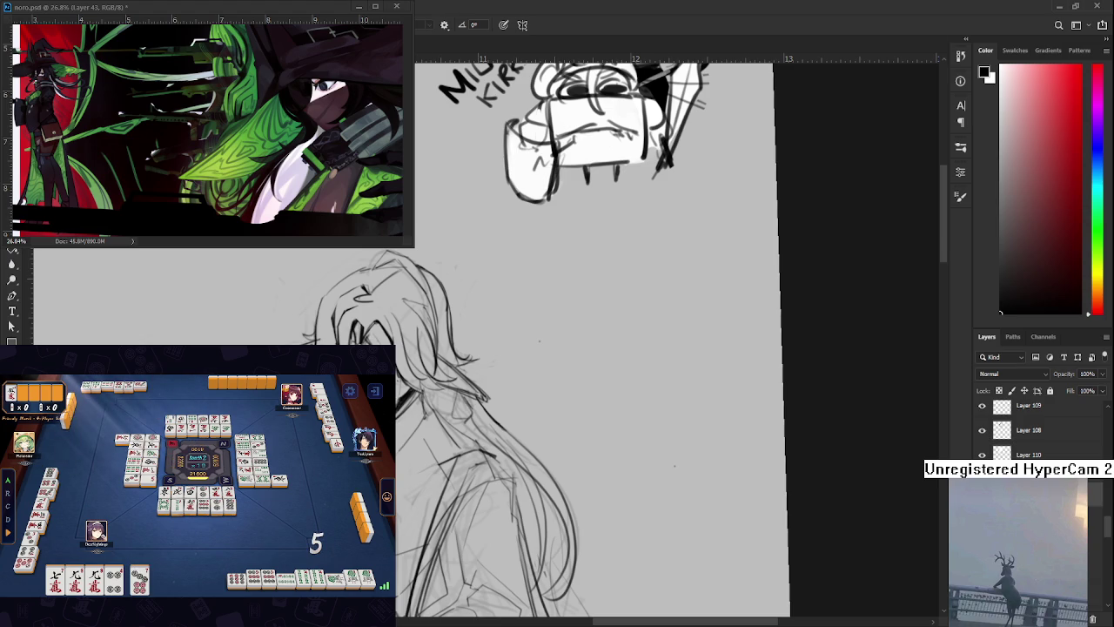
Make final hair touch-ups, then scroll the canvas up and right
click(140, 581)
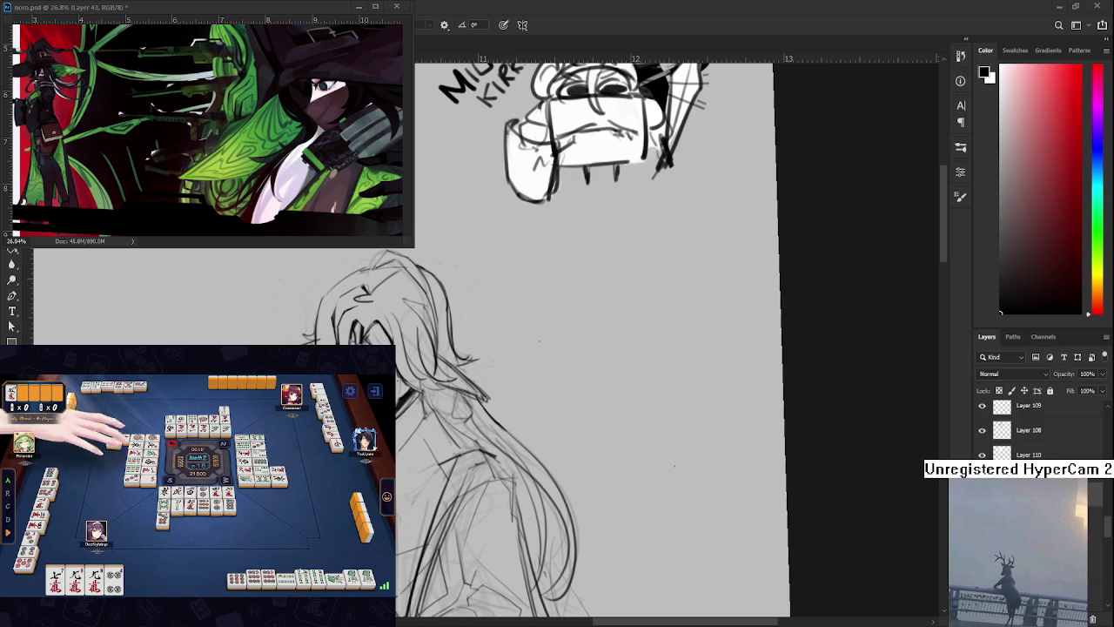
click(139, 570)
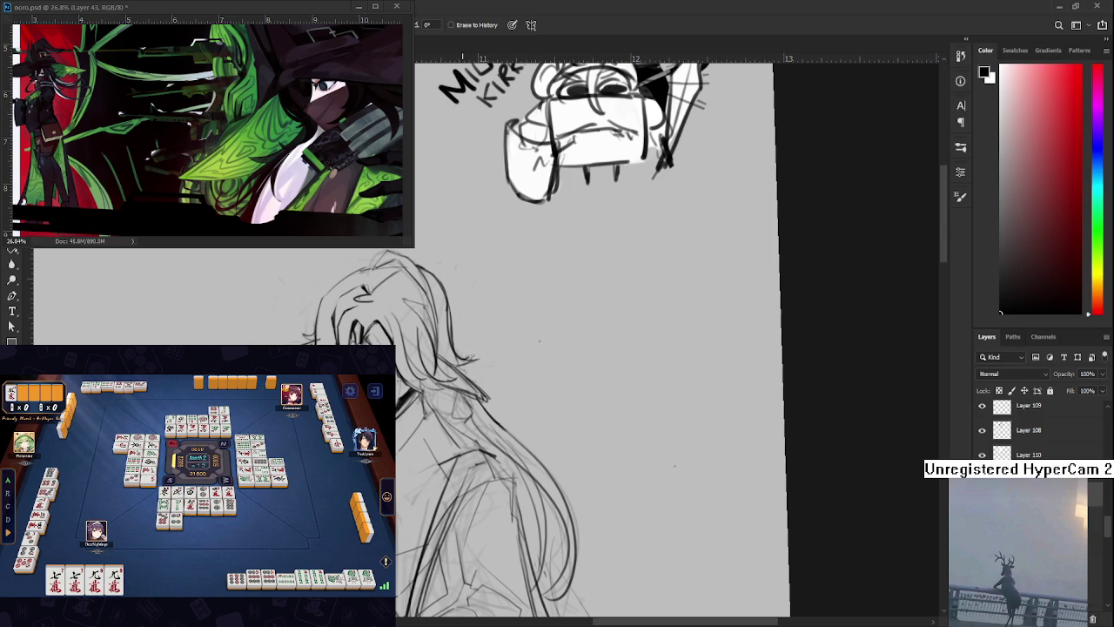
key(e)
key(b)
key(e)
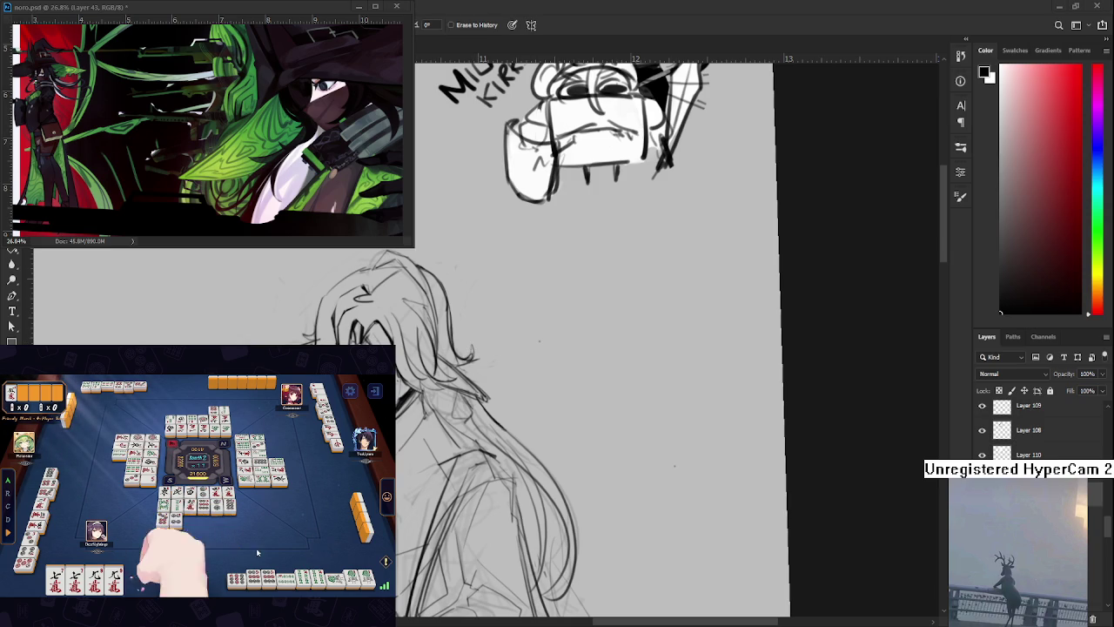
scroll(592, 339, right, 2)
scroll(575, 340, up, 2)
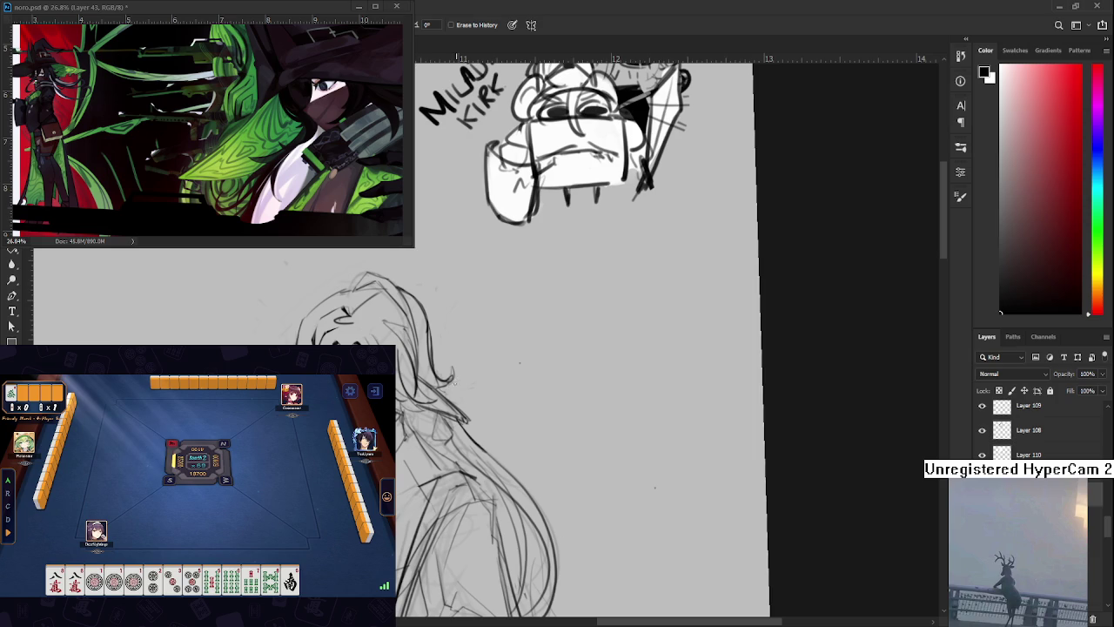
Pan to the helmeted head and erase stray lines around the helmet's outline
key(b)
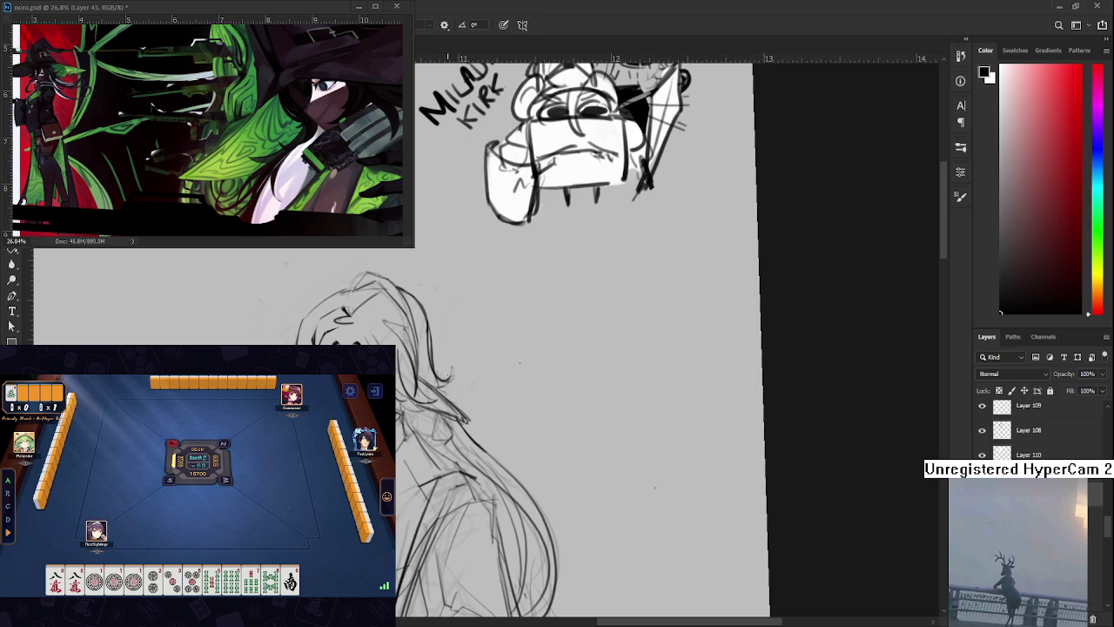
key(e)
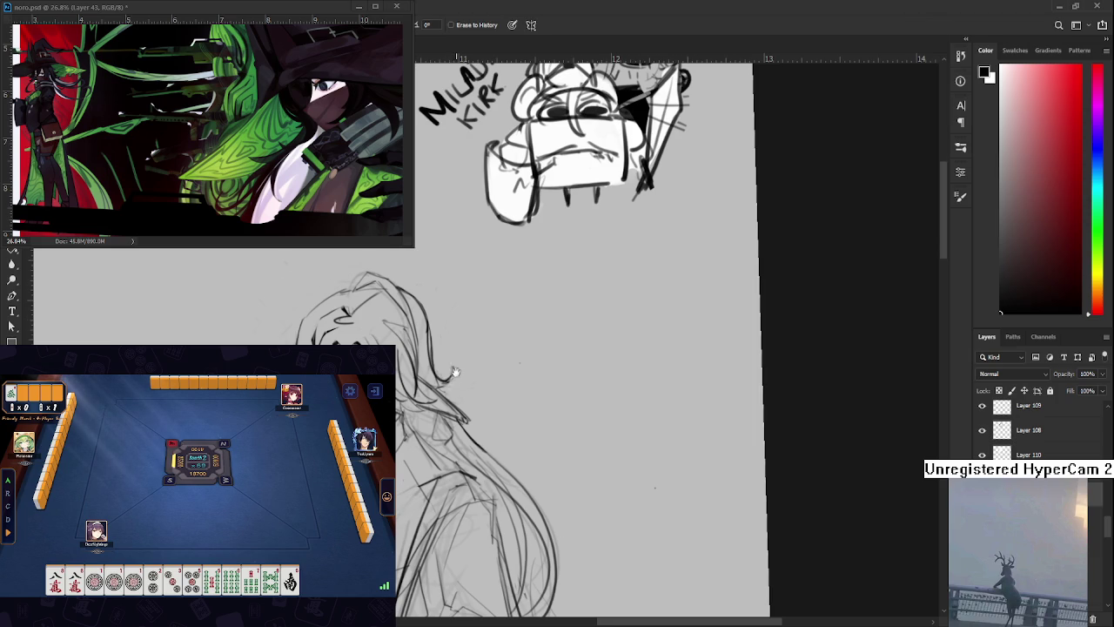
drag(454, 360, 450, 430)
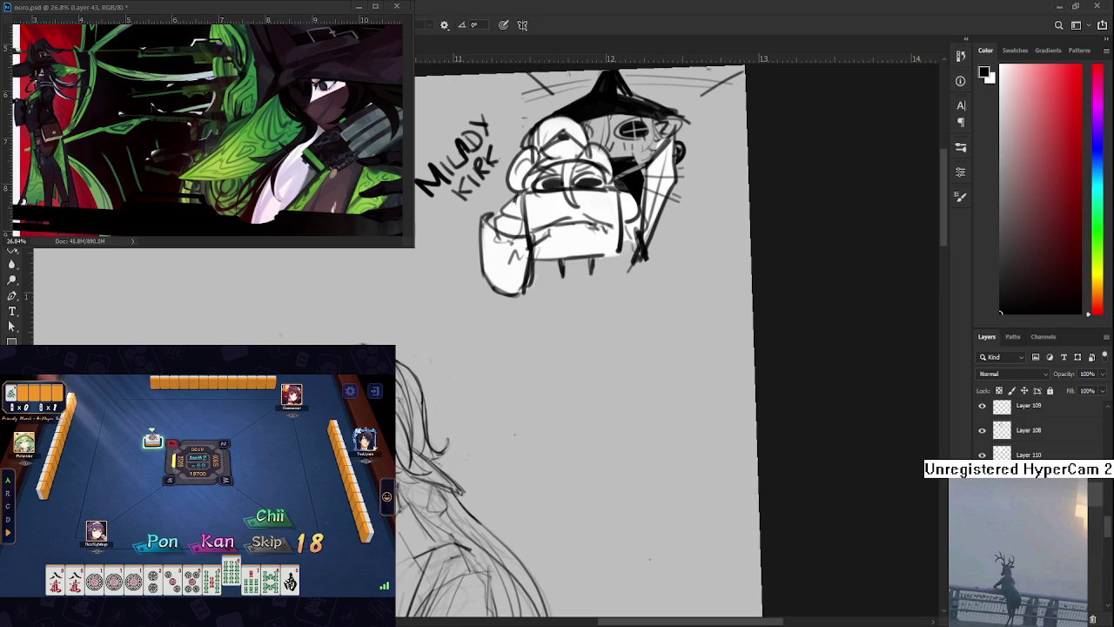
click(213, 545)
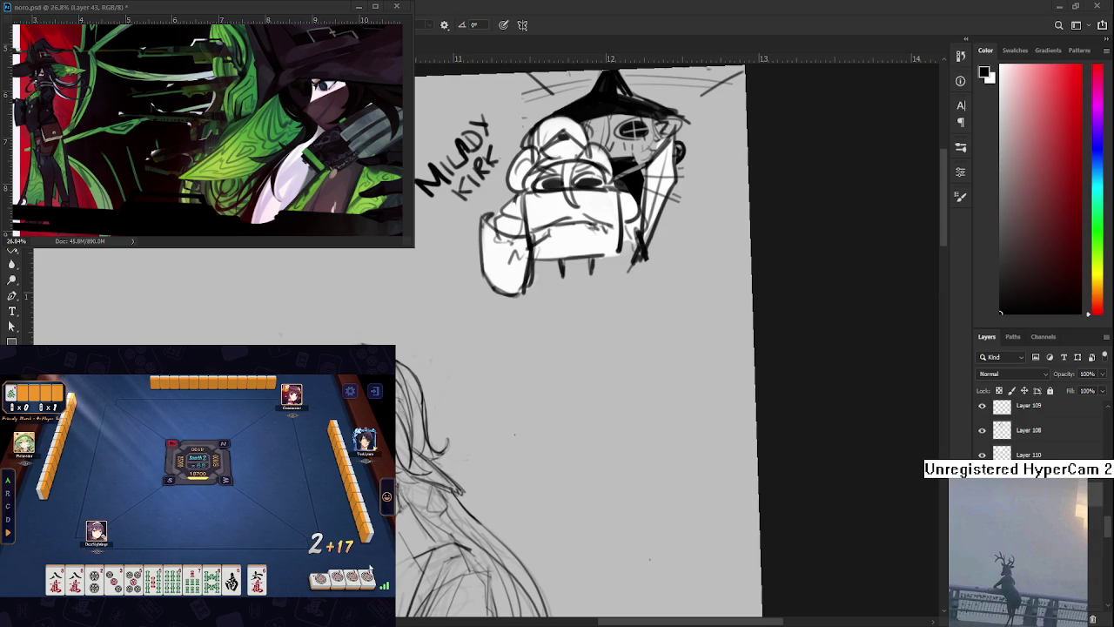
click(232, 581)
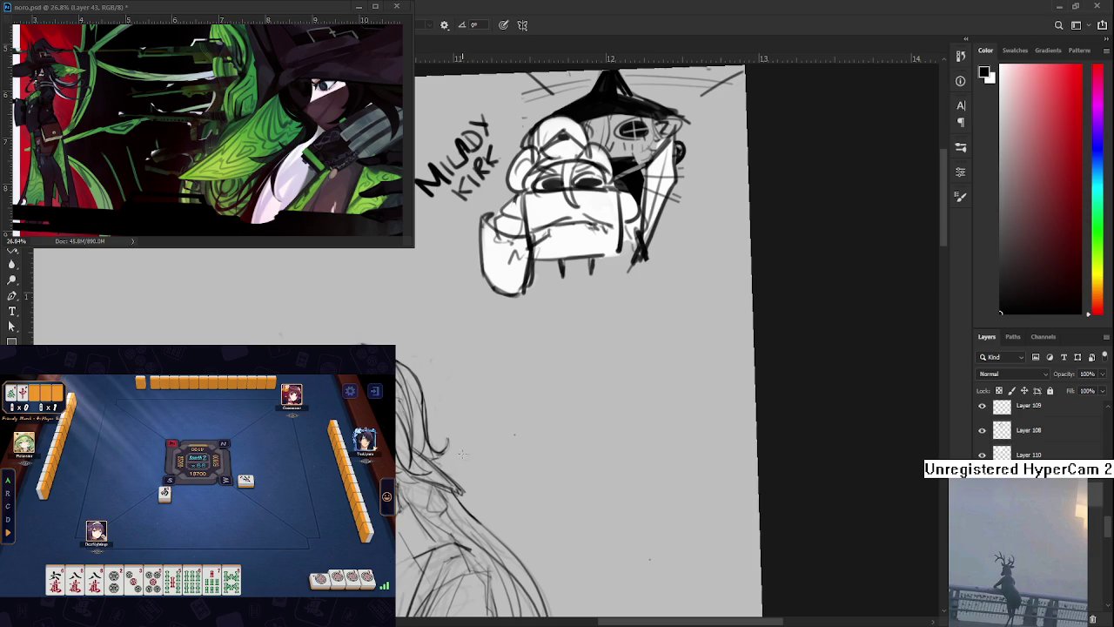
key(e)
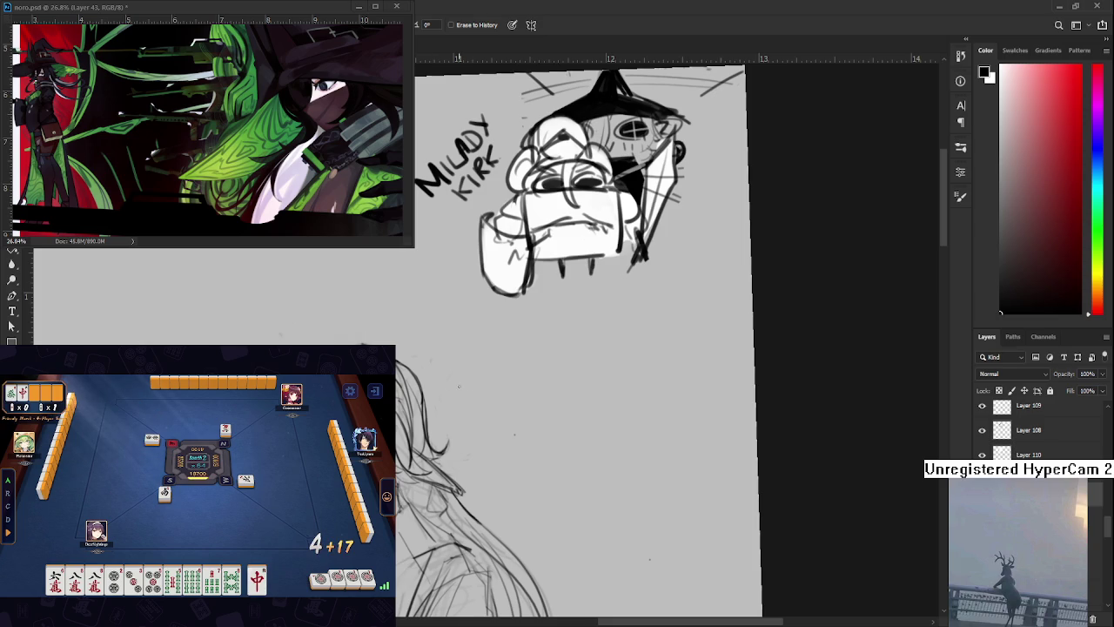
click(257, 579)
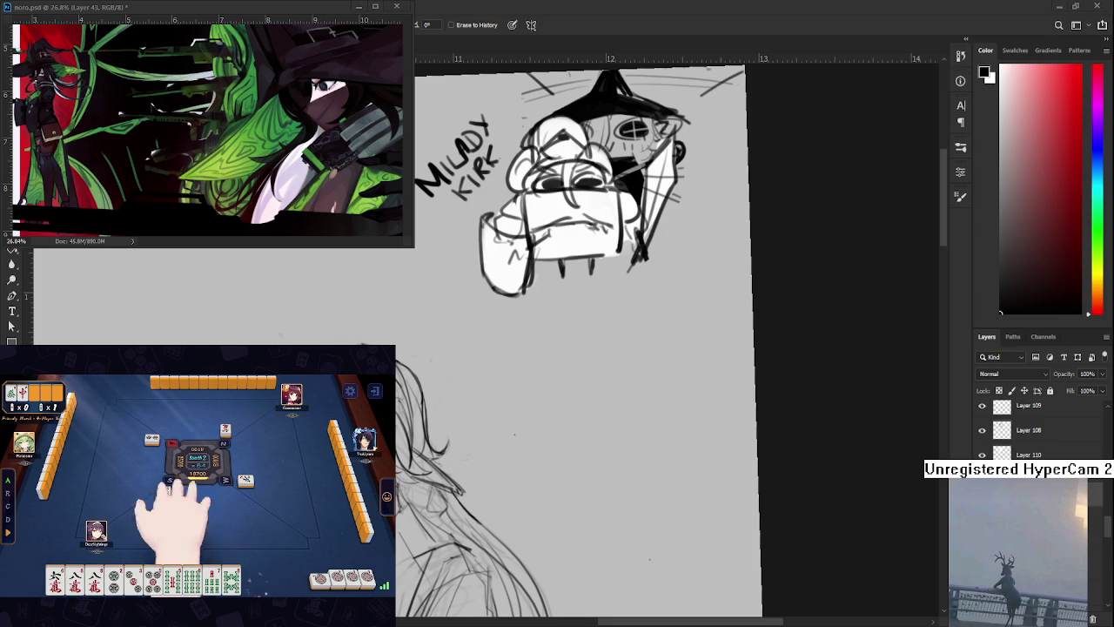
drag(575, 348, 592, 323)
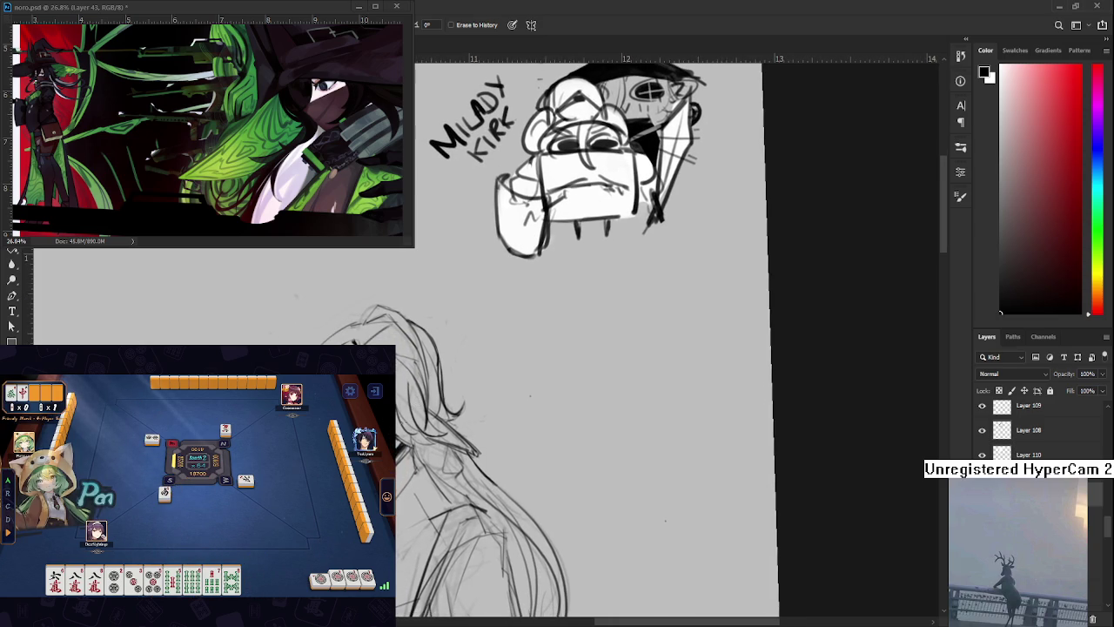
Erase and redraw the long-haired figure's hair strokes, scrolling up along them
key(b)
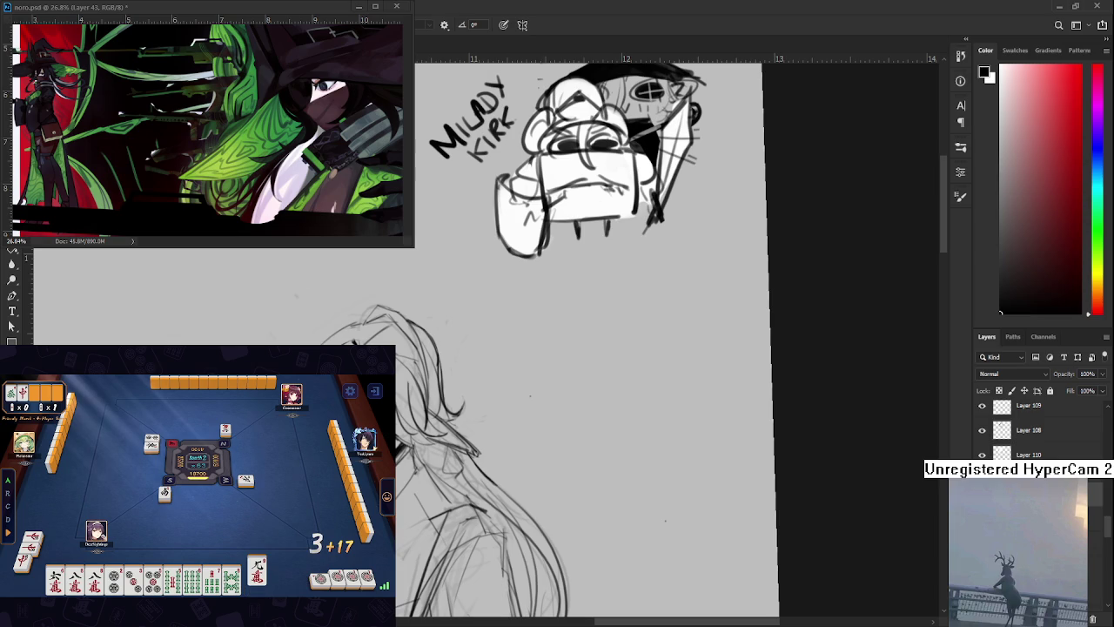
click(258, 585)
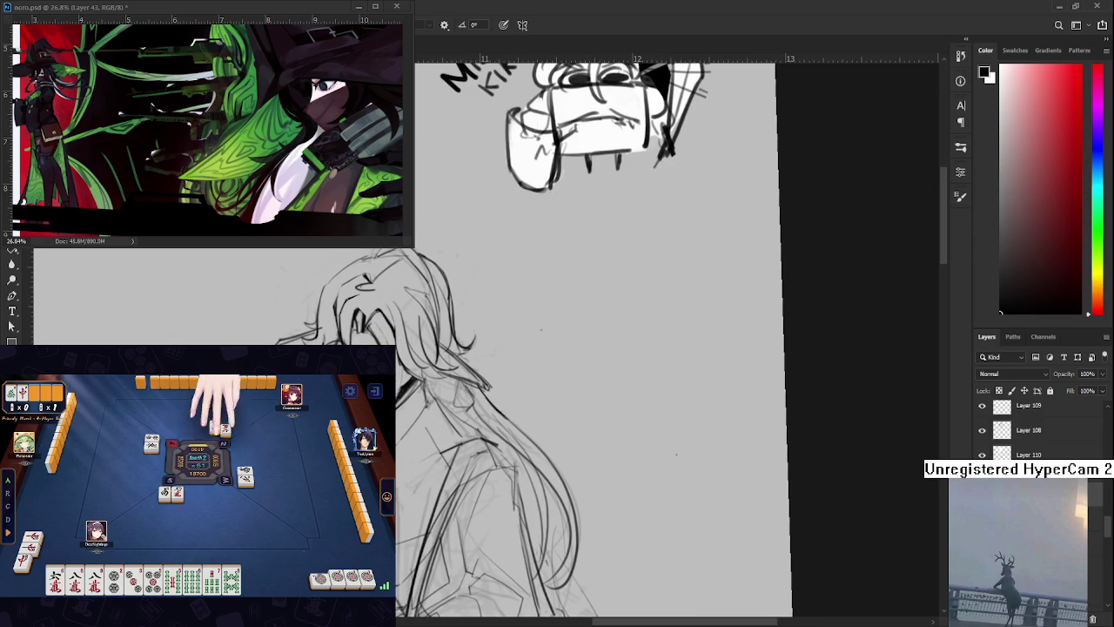
key(e)
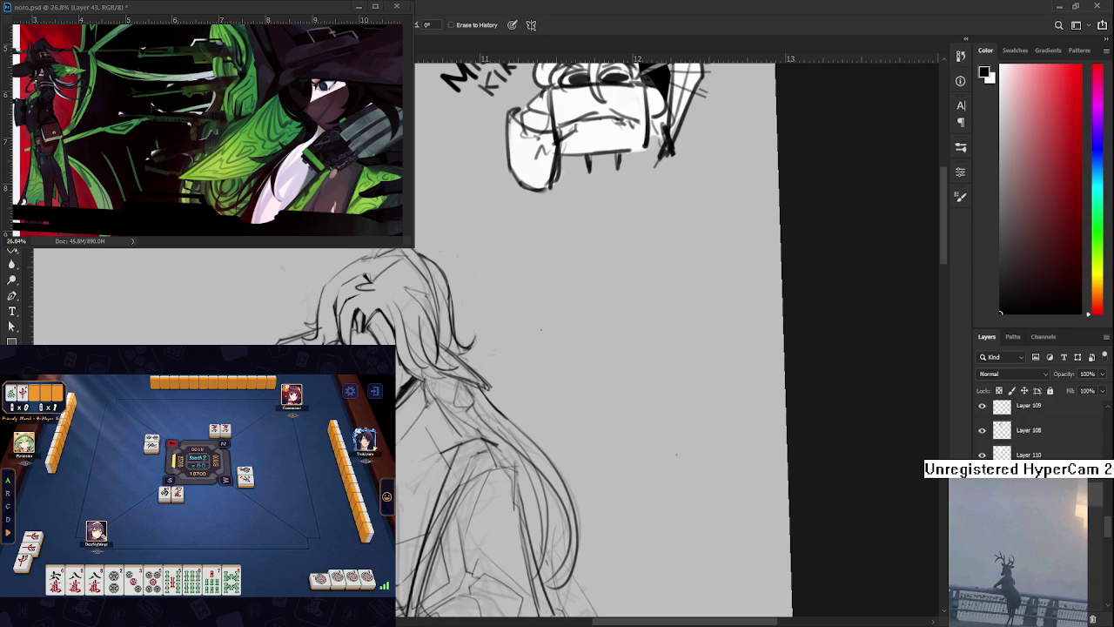
key(b)
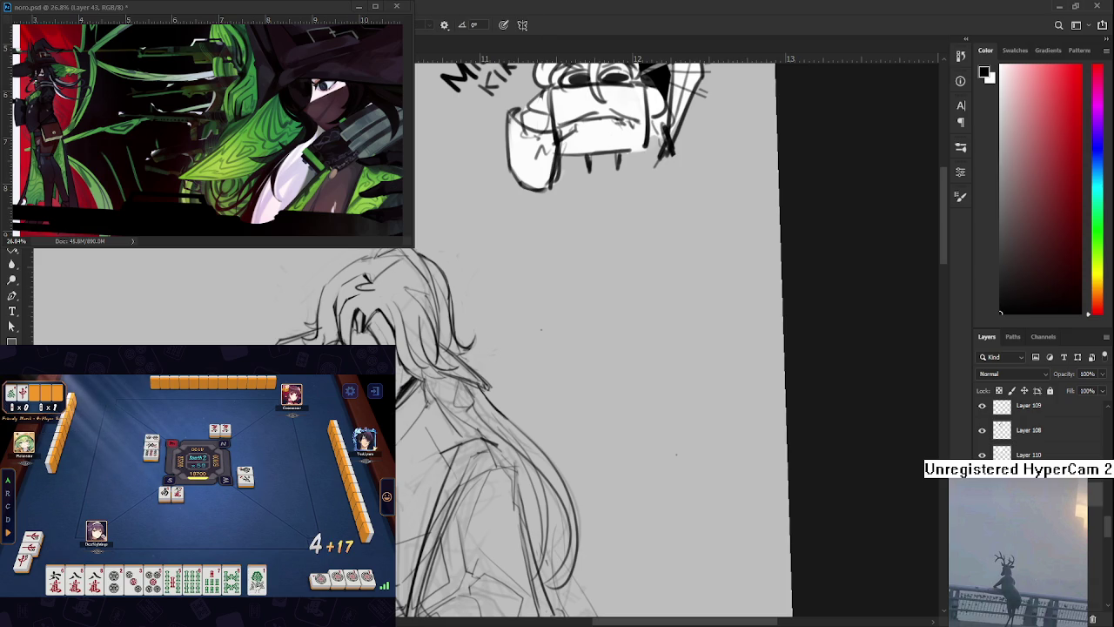
click(257, 579)
scroll(591, 349, up, 2)
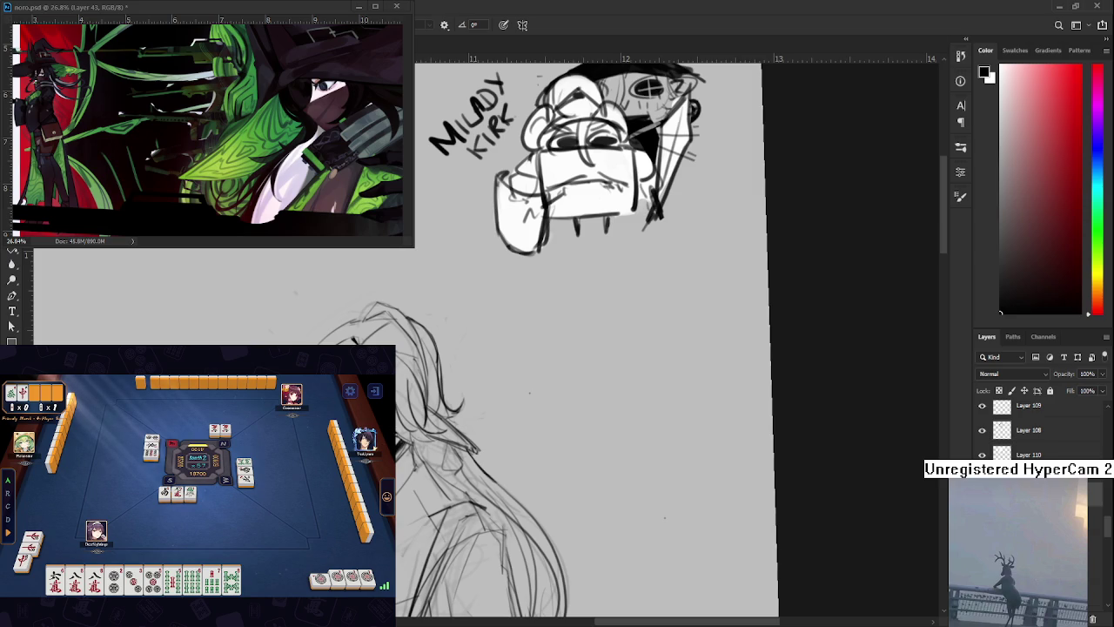
Continue cleaning up and redrawing the head lines while scrolling down the figure
key(e)
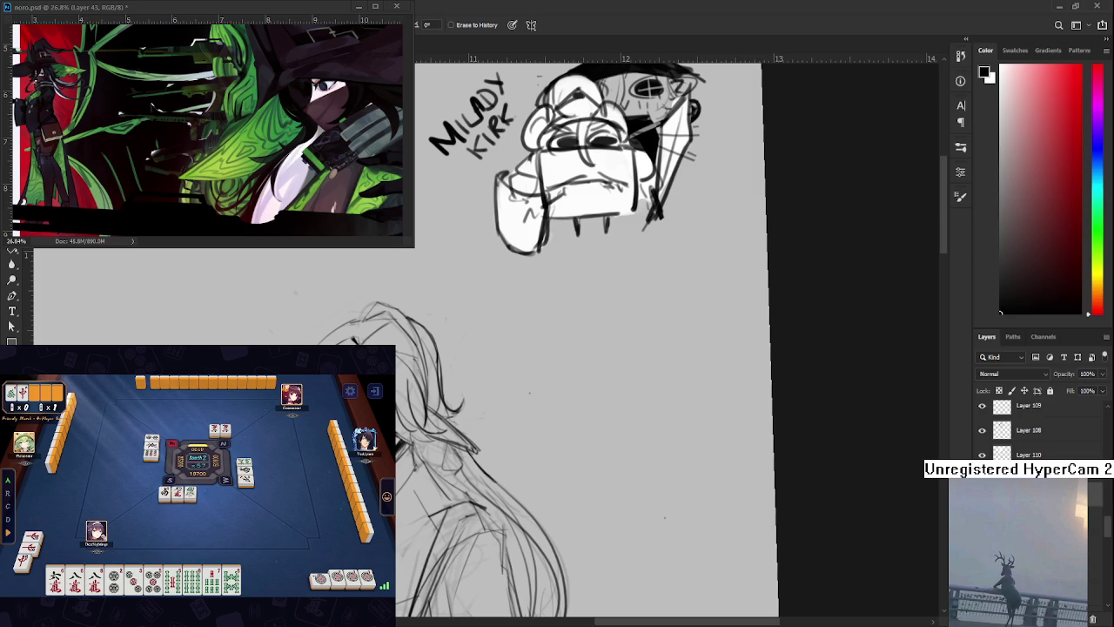
key(b)
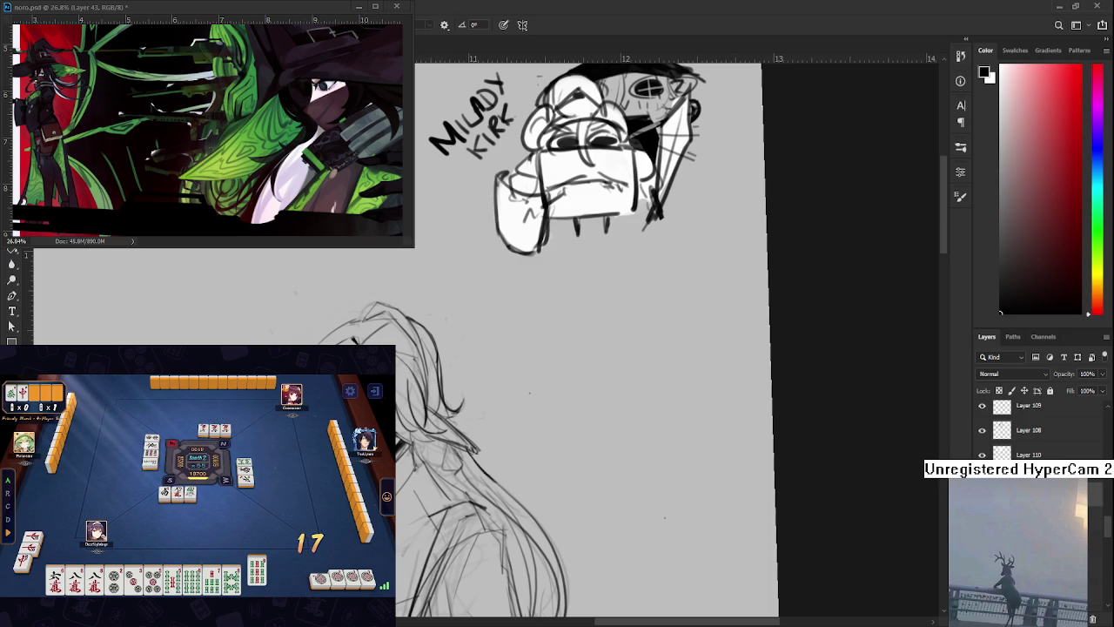
click(254, 578)
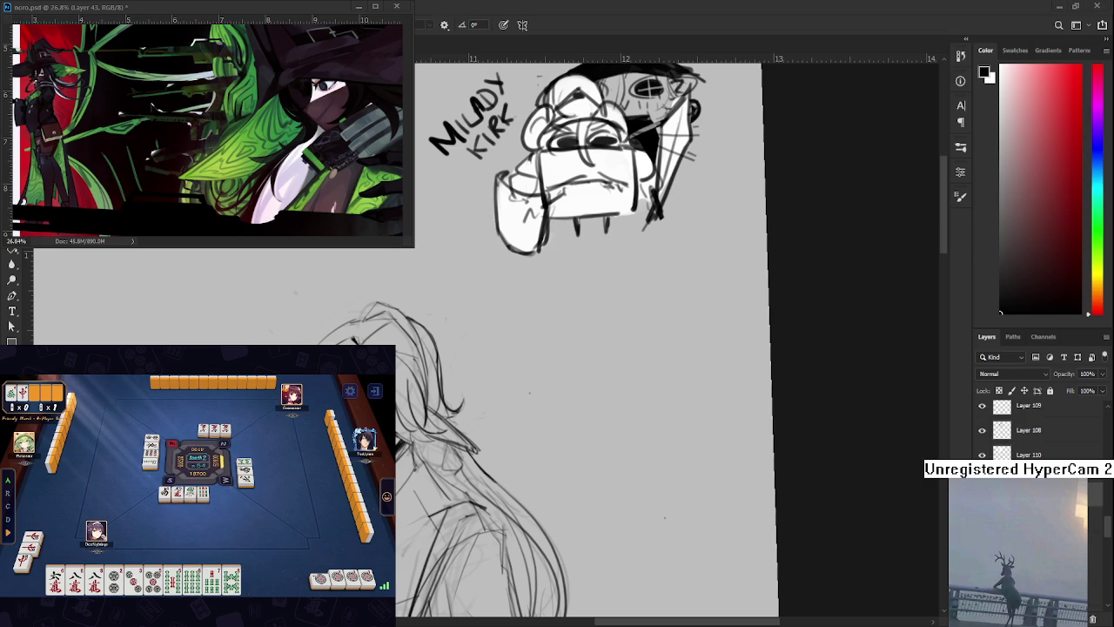
scroll(592, 349, down, 1)
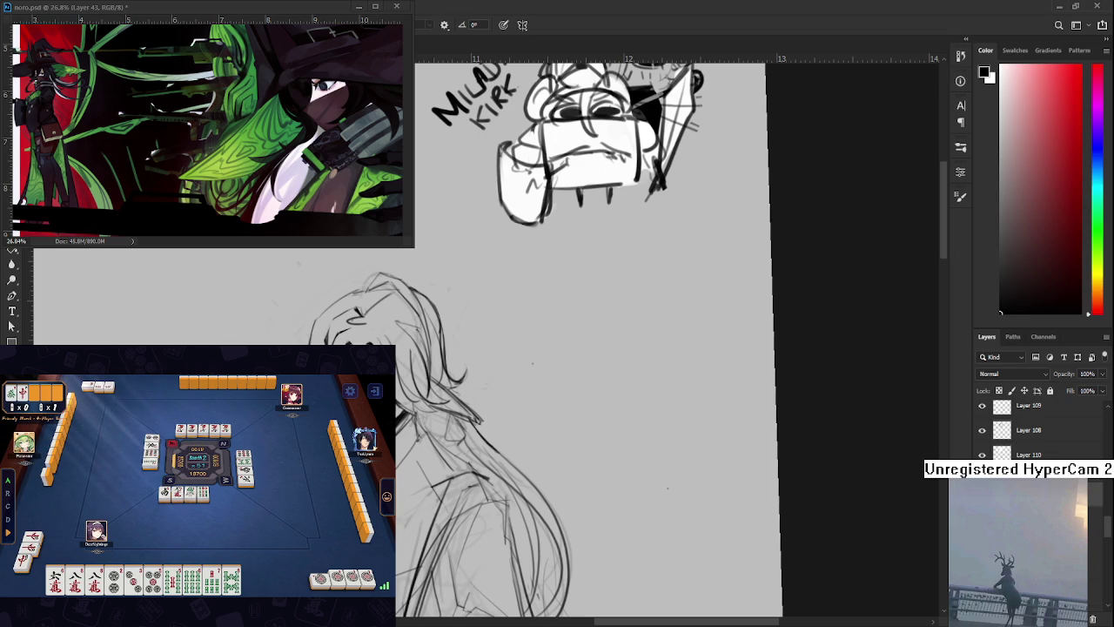
scroll(592, 340, down, 3)
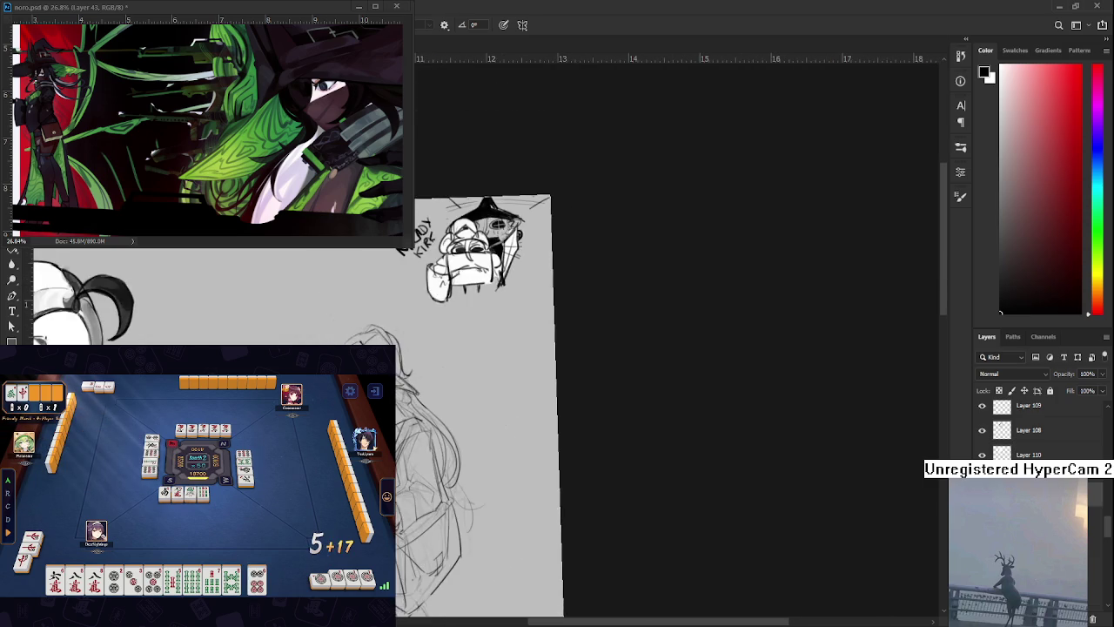
Ink both eyes and bolder face lines on the long-haired figure, bringing the face into view
scroll(592, 340, up, 4)
key(e)
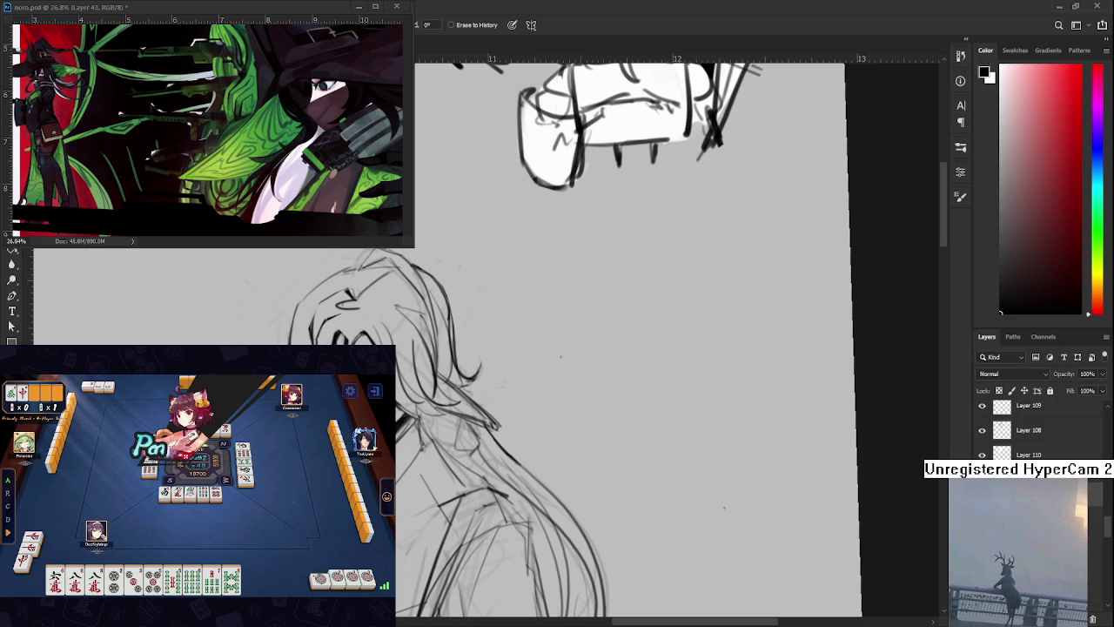
key(b)
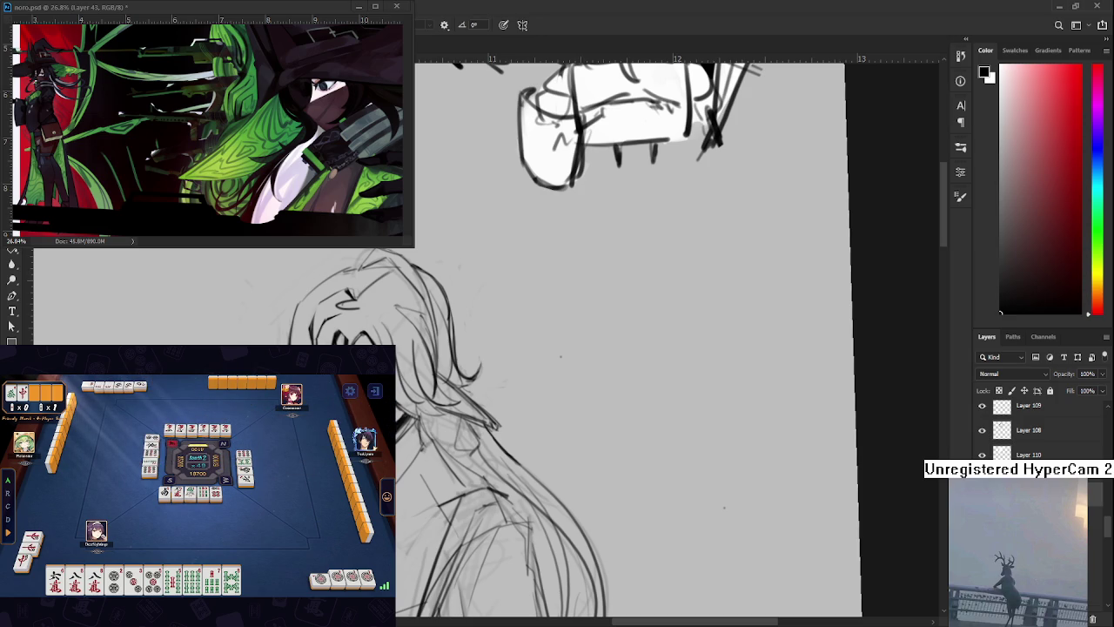
key(e)
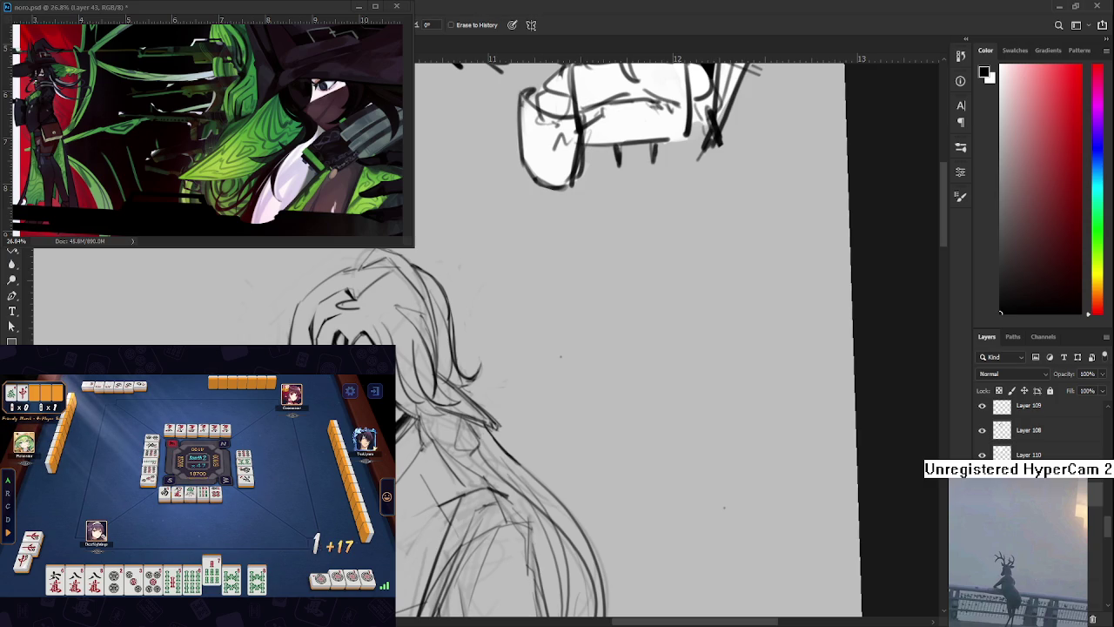
mouse_move(414, 419)
mouse_down()
mouse_move(523, 394)
mouse_move(429, 517)
mouse_move(419, 512)
mouse_up()
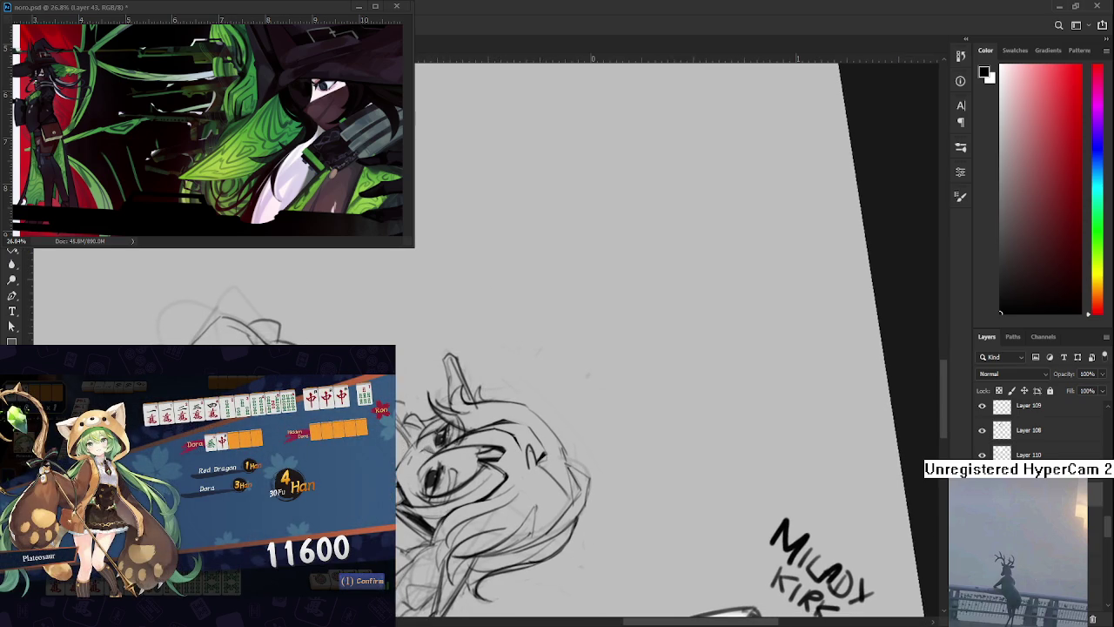
Rotate the canvas to draw hair strands over the eyes and the collar line, then turn it upright
click(357, 582)
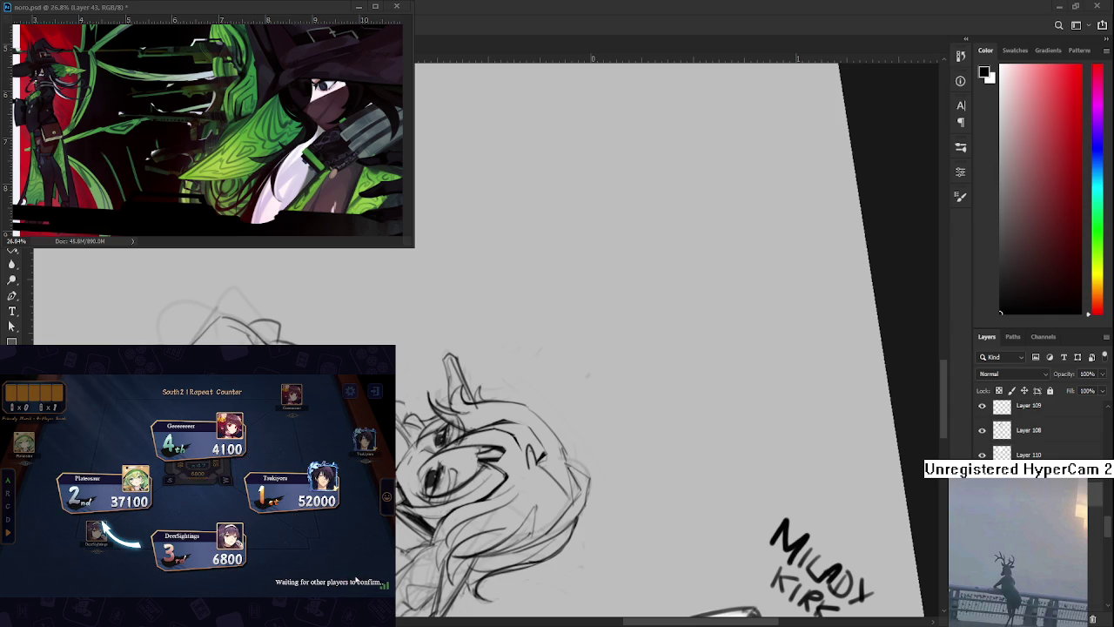
drag(609, 348, 588, 331)
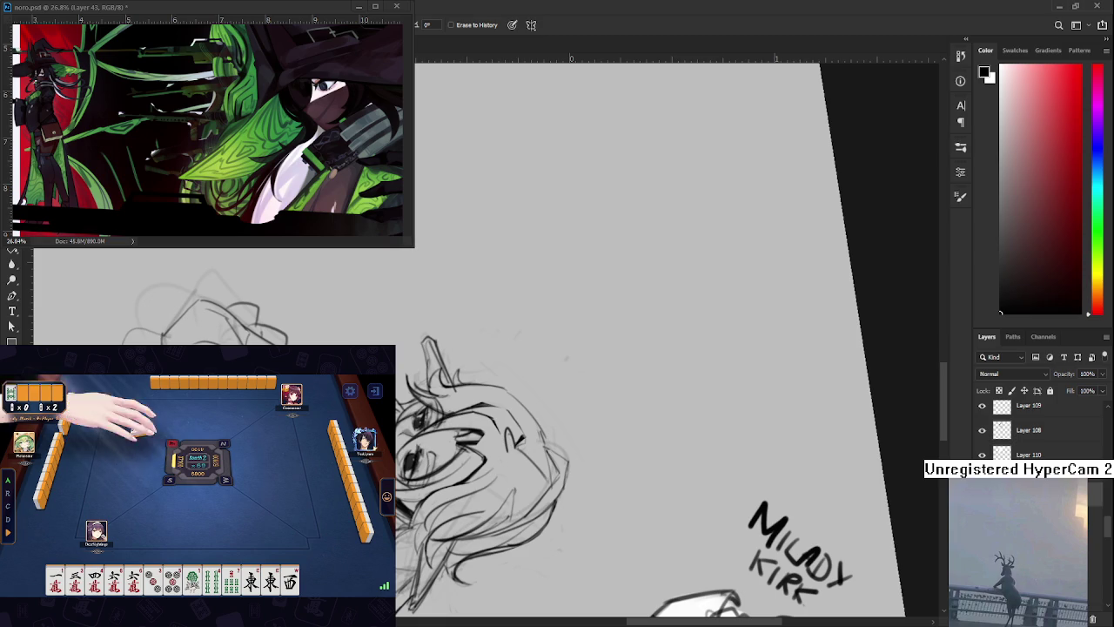
key(r)
mouse_move(453, 523)
mouse_down()
mouse_move(435, 533)
mouse_move(683, 593)
mouse_up()
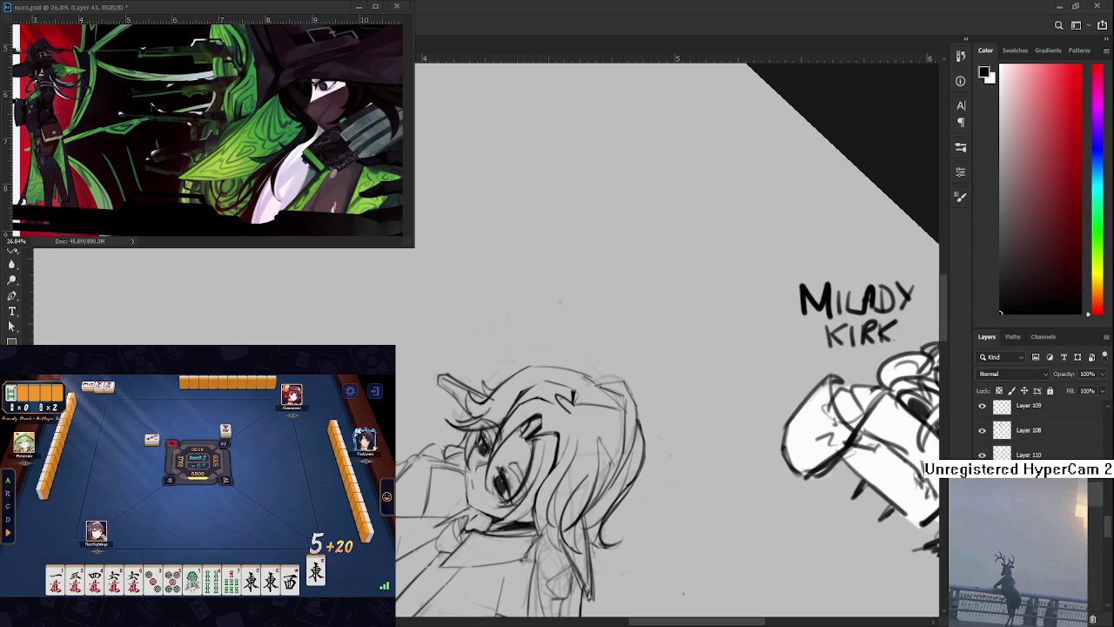
click(290, 579)
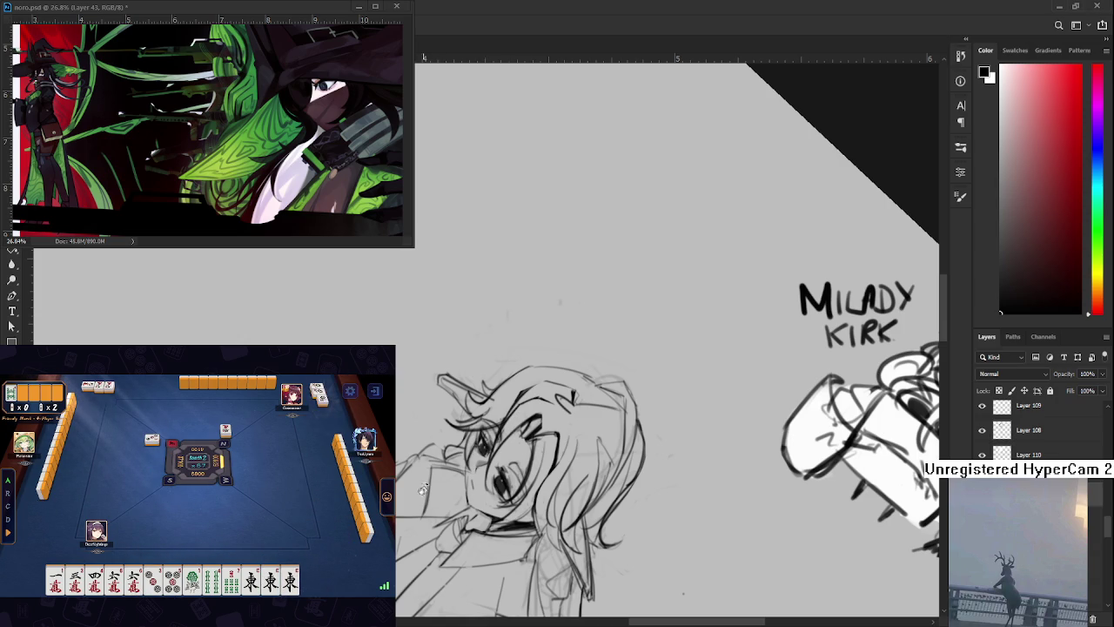
mouse_move(432, 517)
mouse_down()
mouse_move(434, 489)
mouse_move(518, 483)
mouse_move(470, 455)
mouse_up()
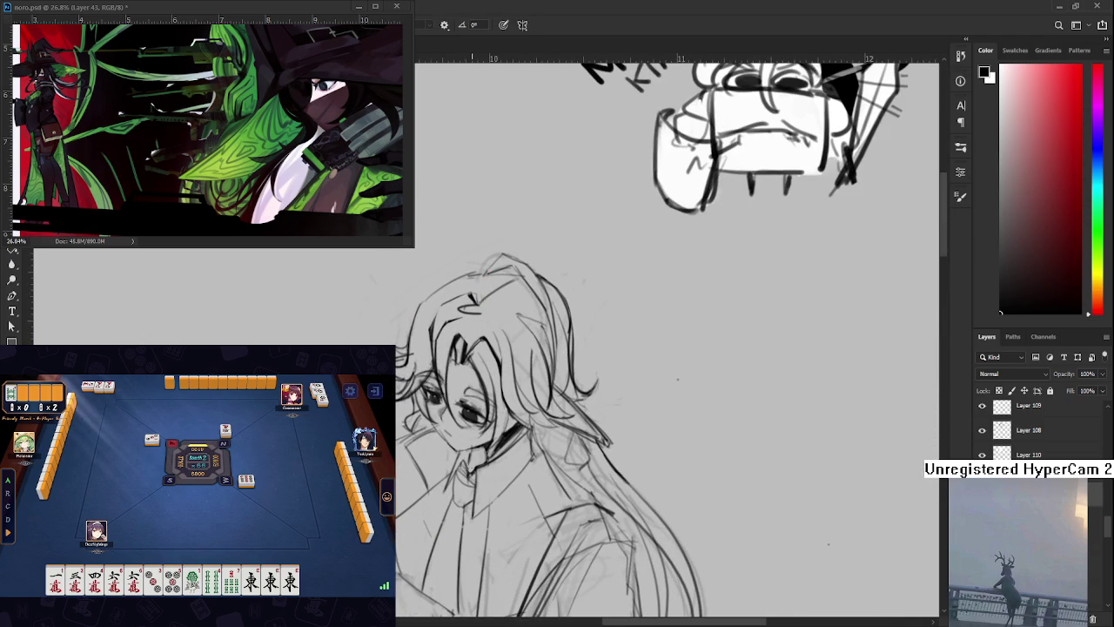
Tilt the canvas view and darken the long-haired figure's chin and collar lines
key(e)
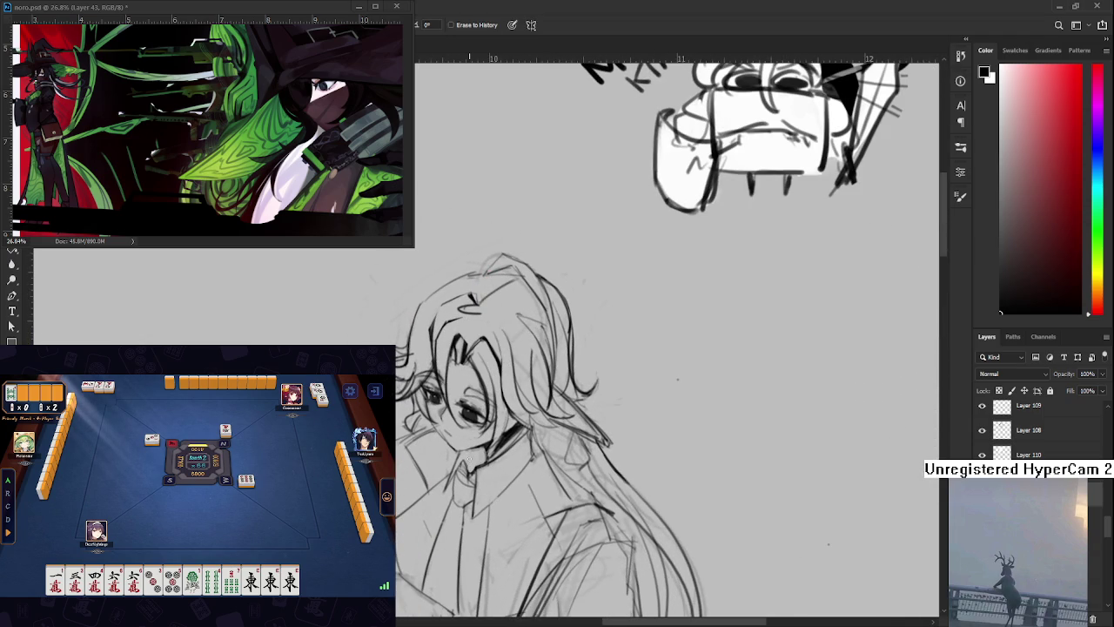
key(r)
drag(468, 474, 516, 456)
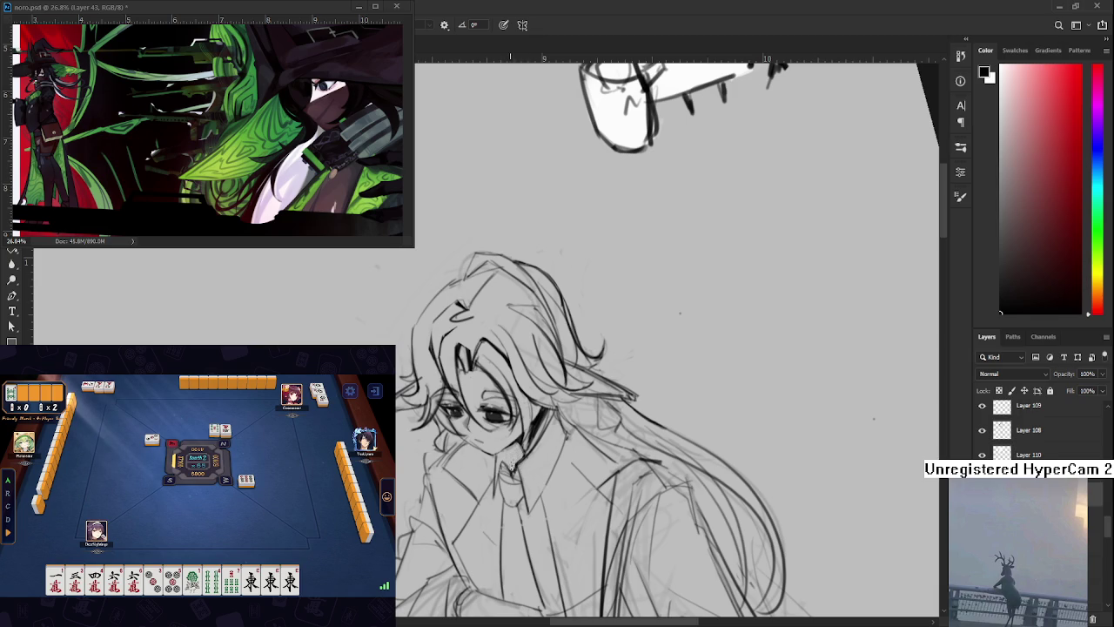
key(r)
drag(512, 466, 489, 430)
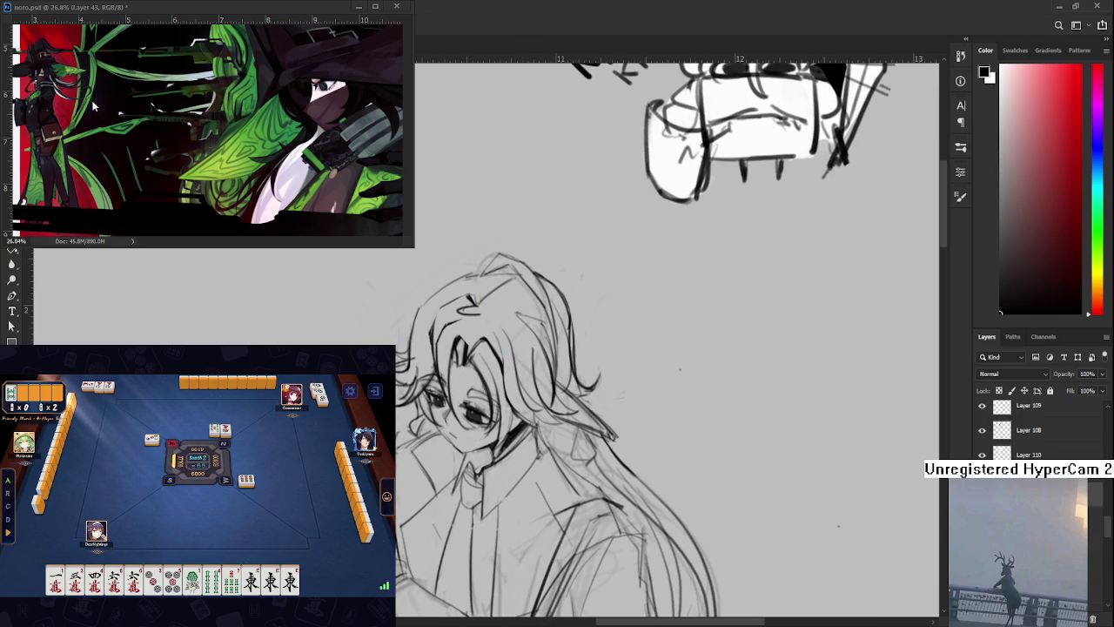
scroll(165, 304, up, 2)
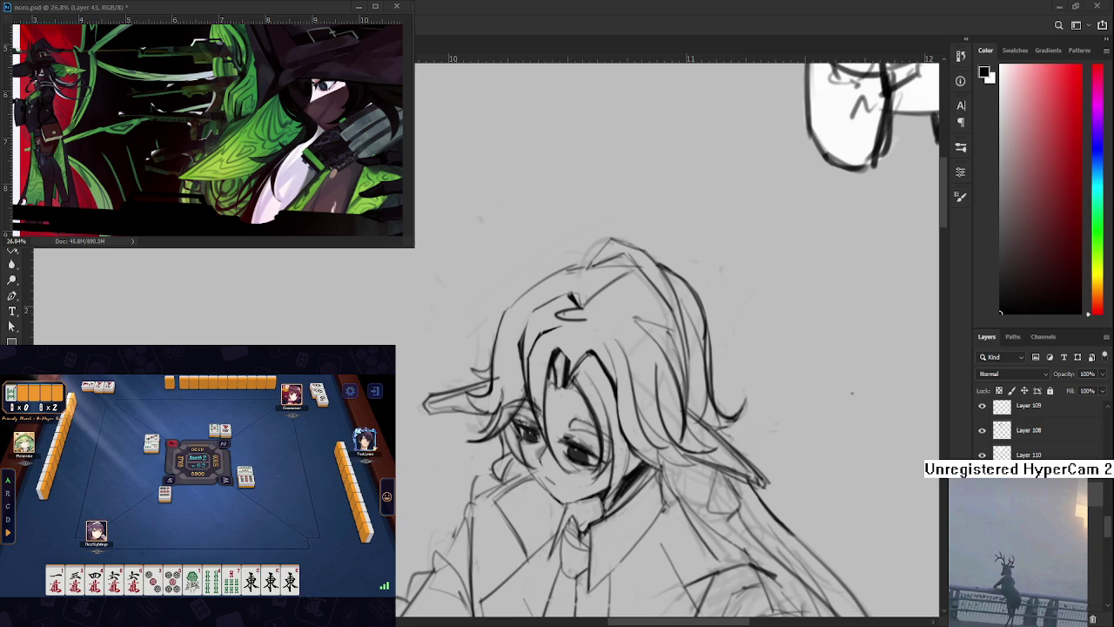
scroll(613, 442, up, 1)
drag(558, 517, 525, 474)
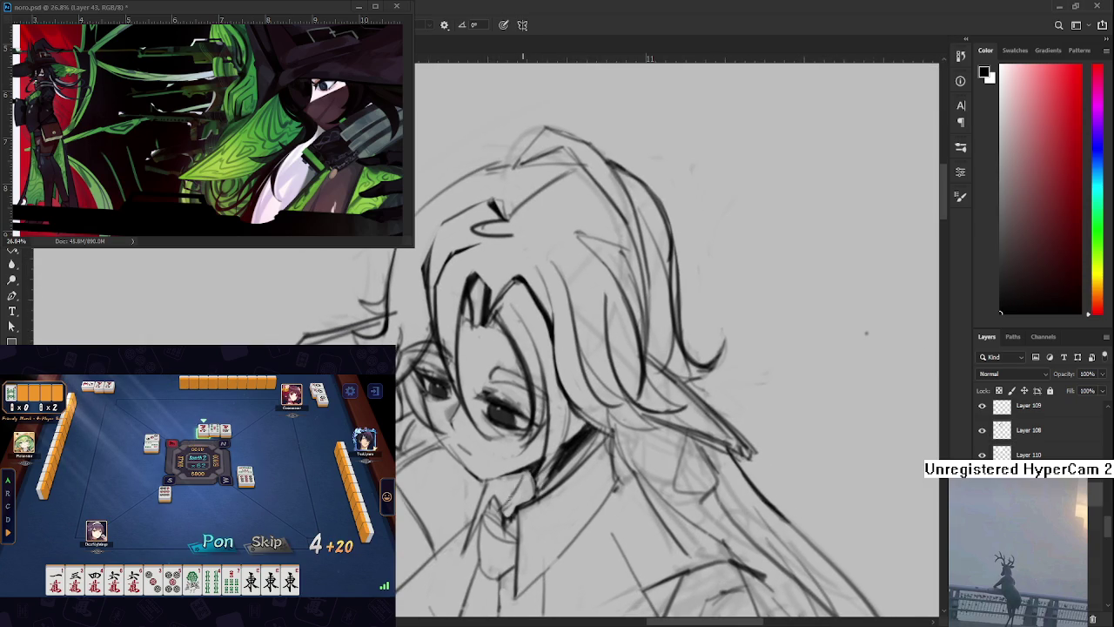
mouse_move(515, 477)
mouse_down()
mouse_move(494, 503)
mouse_move(512, 499)
mouse_up()
Add a dark stroke along the figure's chin
key(e)
key(b)
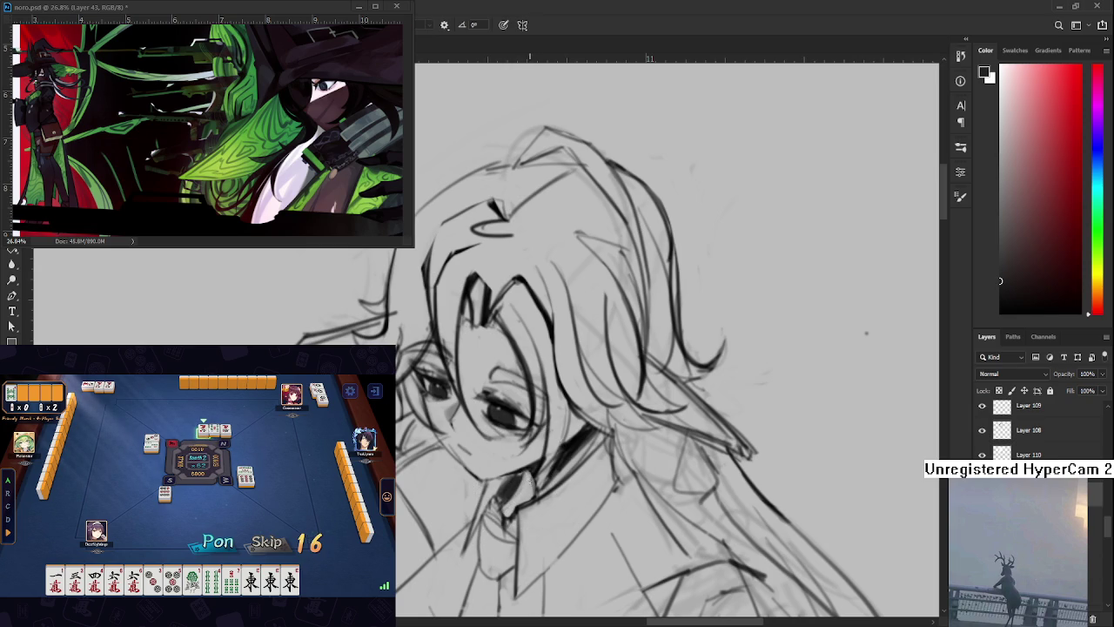
drag(524, 466, 531, 493)
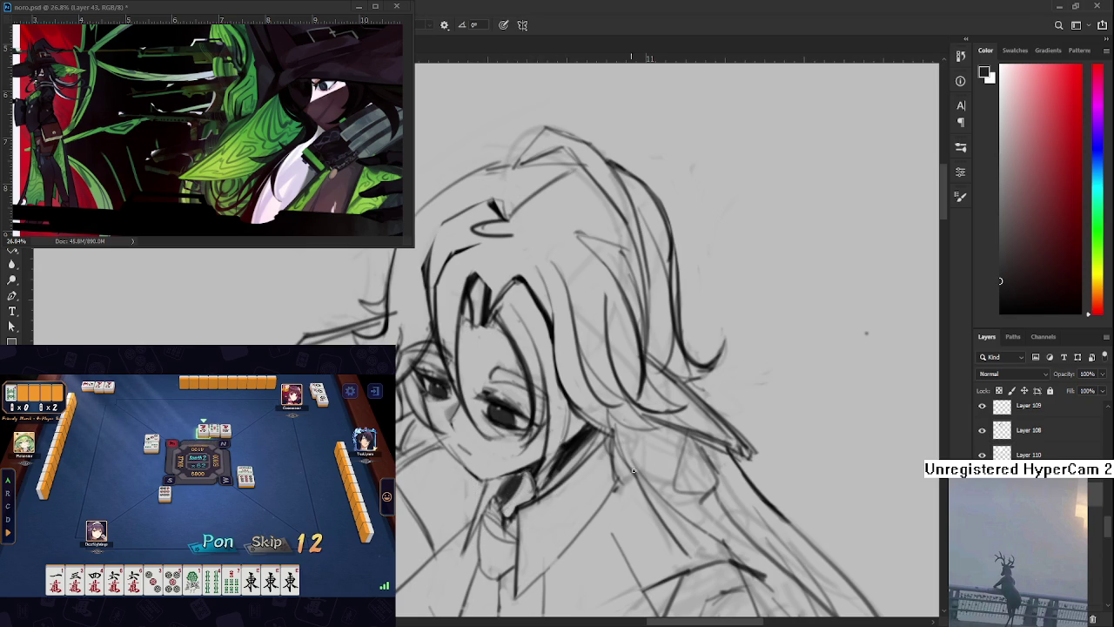
scroll(606, 450, down, 5)
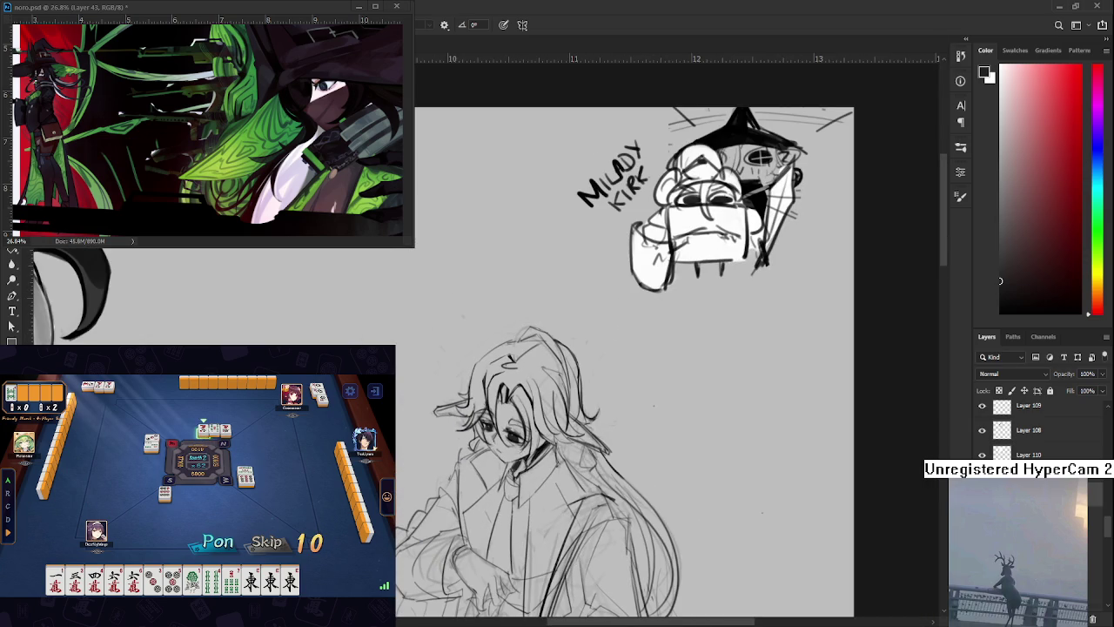
click(267, 542)
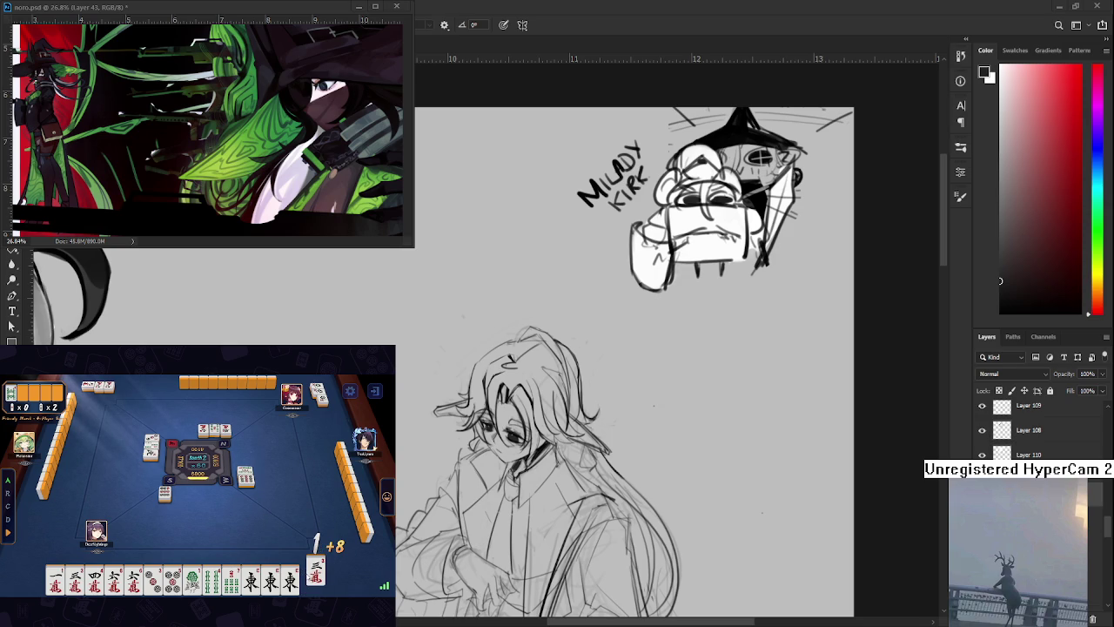
click(316, 574)
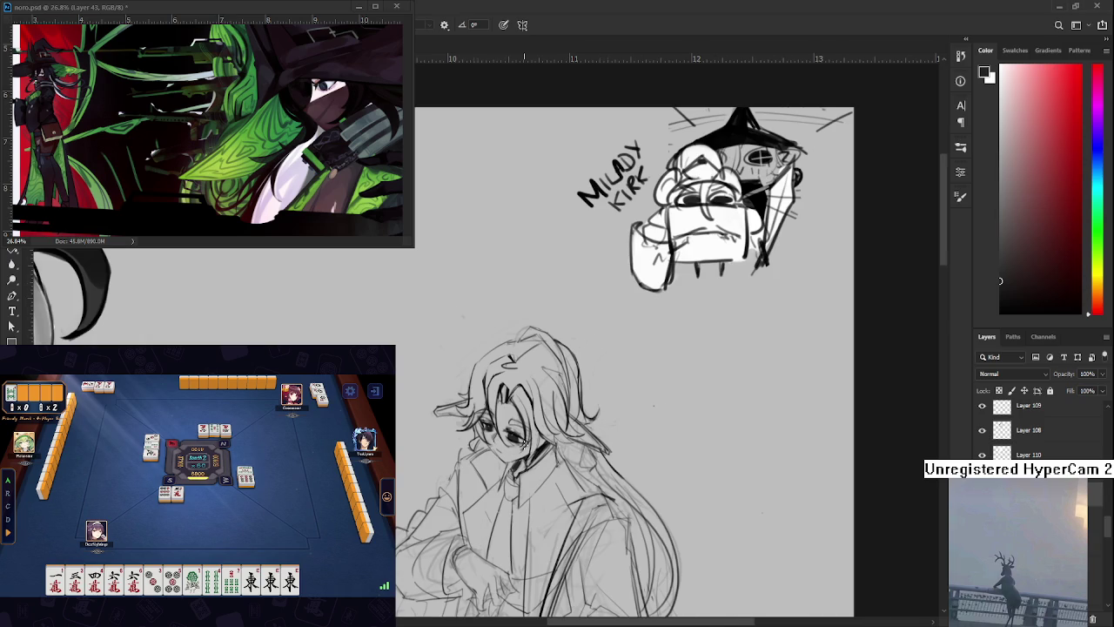
scroll(524, 445, up, 2)
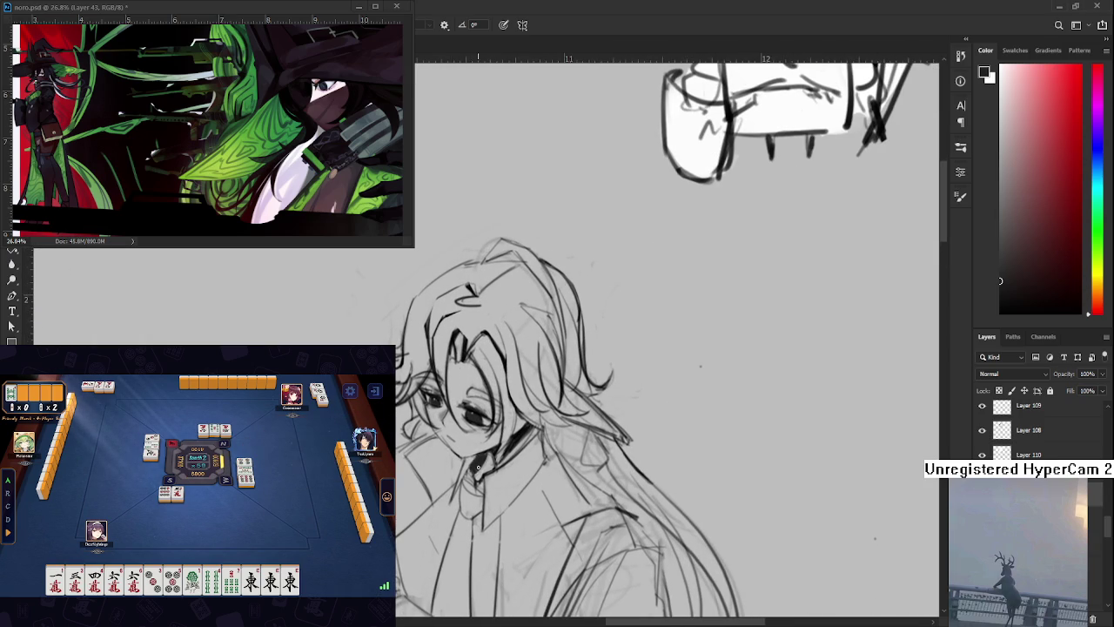
Erase and redraw parts of the face while panning down the figure and back
key(e)
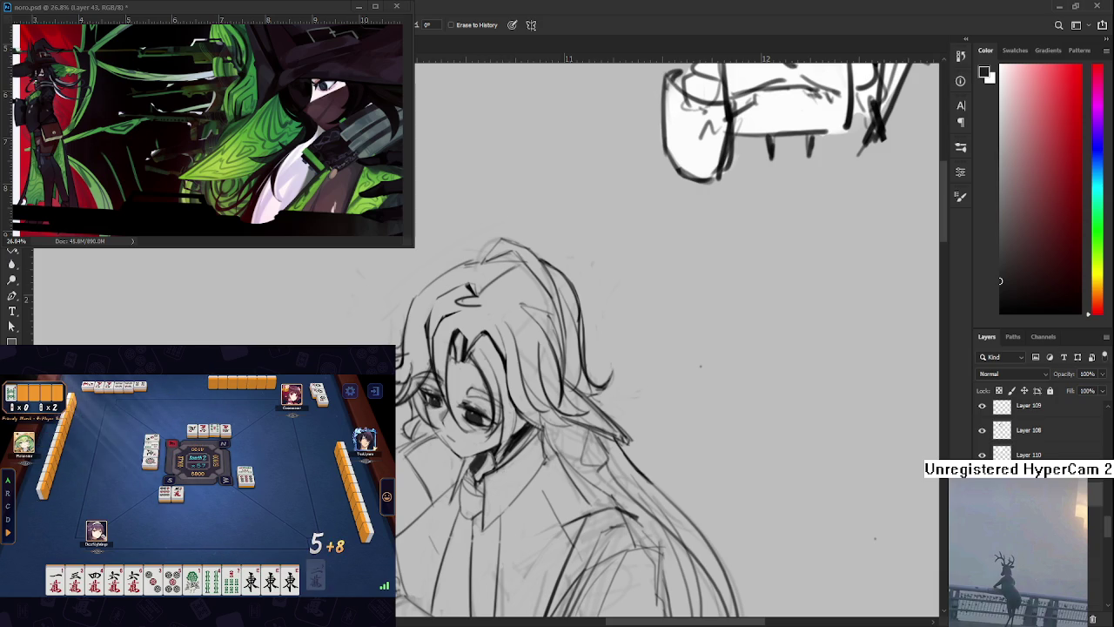
click(193, 579)
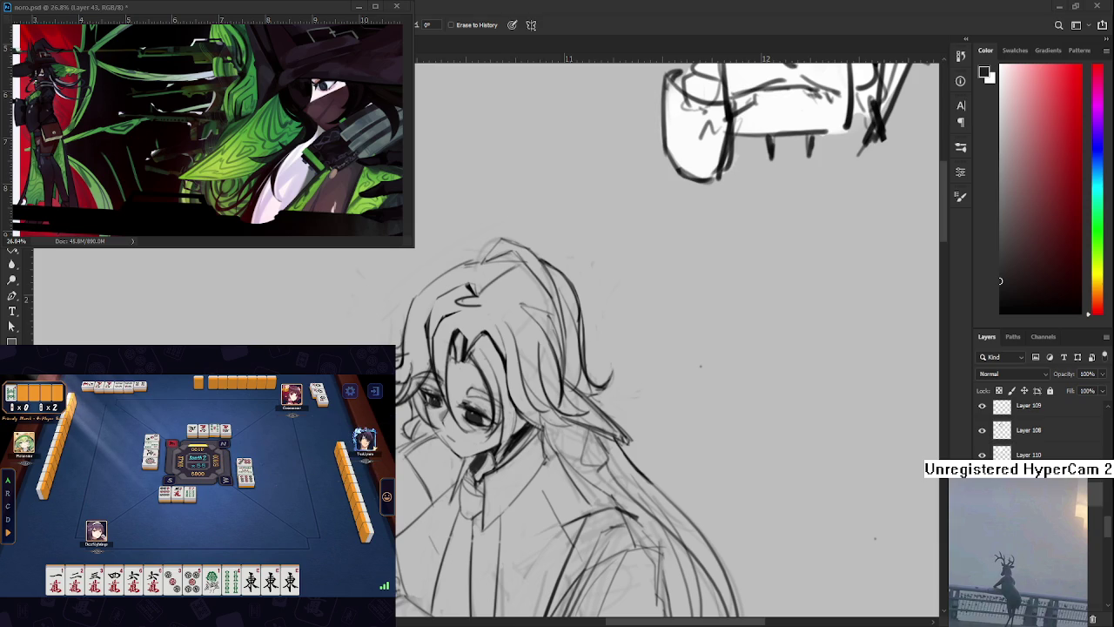
scroll(670, 348, left, 2)
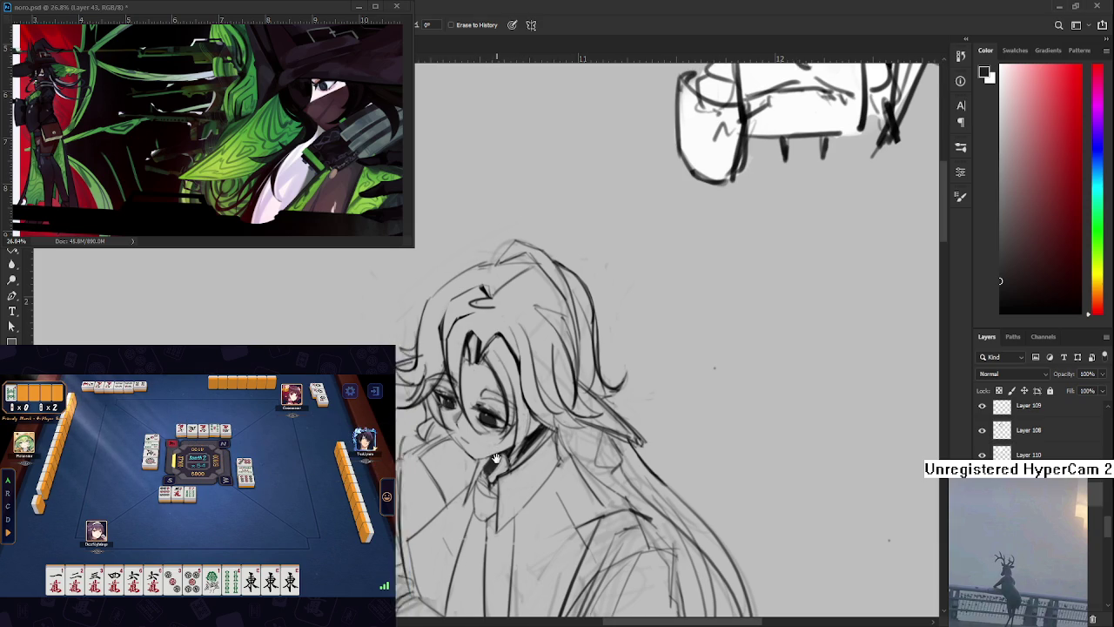
key(b)
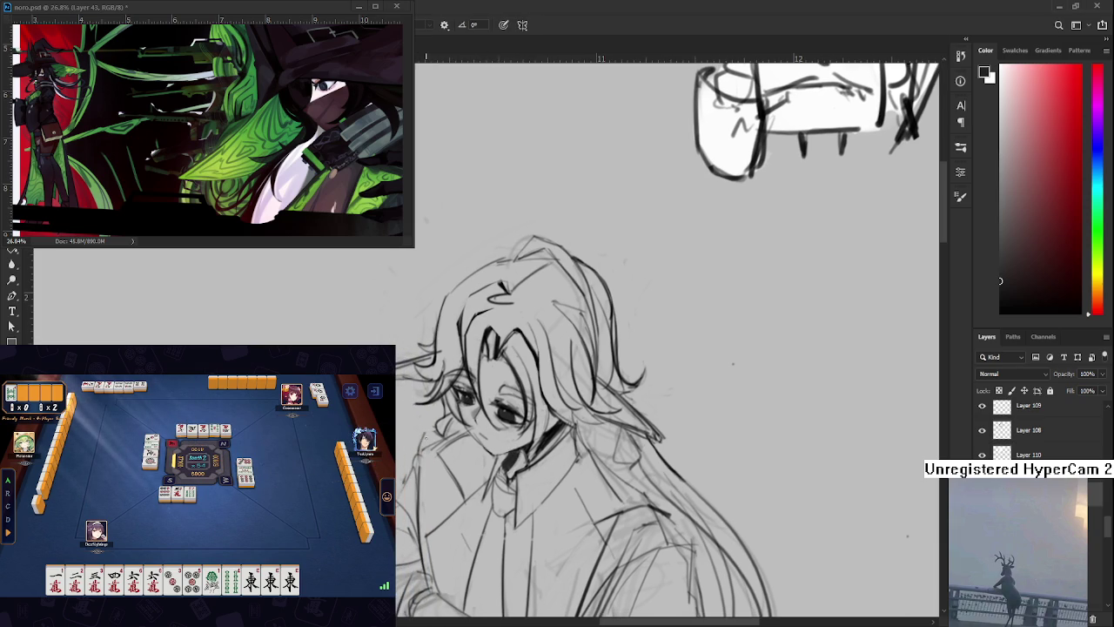
scroll(670, 348, down, 1)
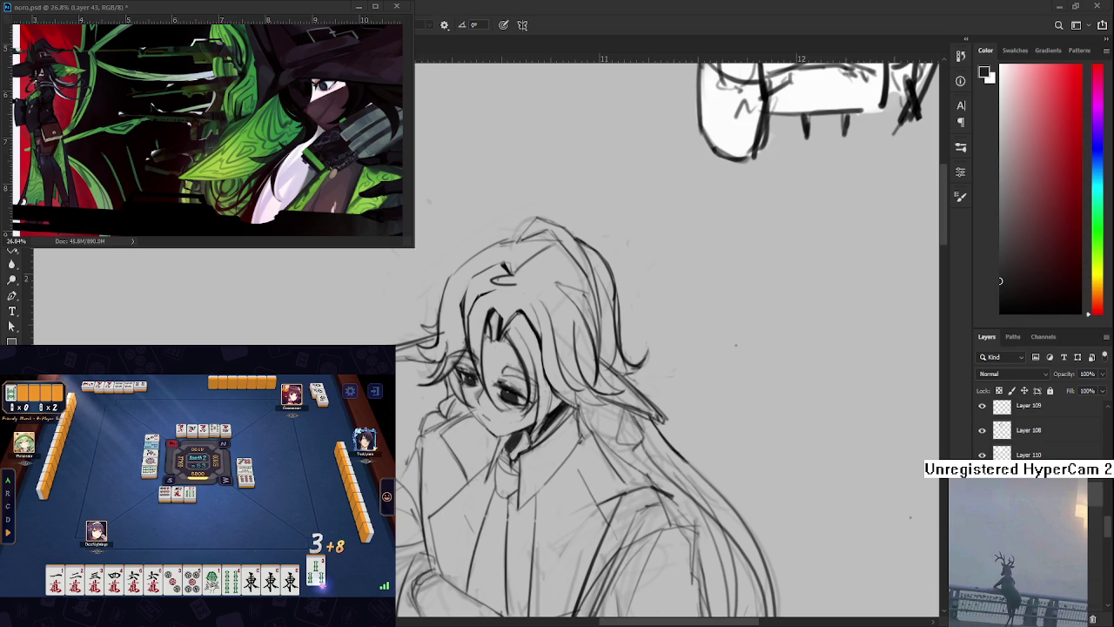
drag(463, 426, 453, 396)
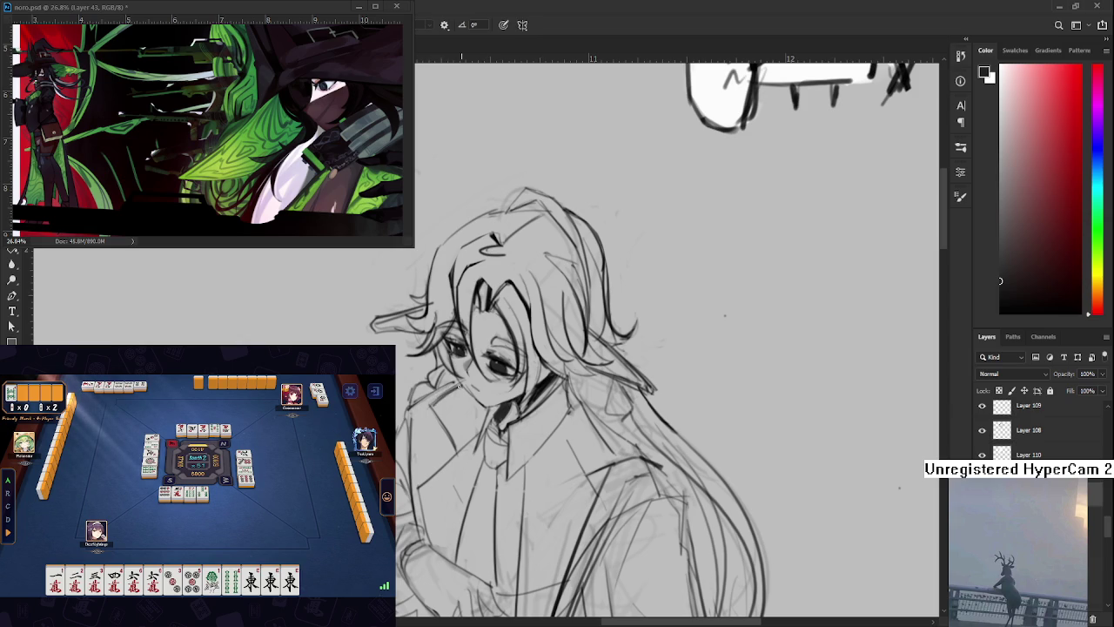
key(e)
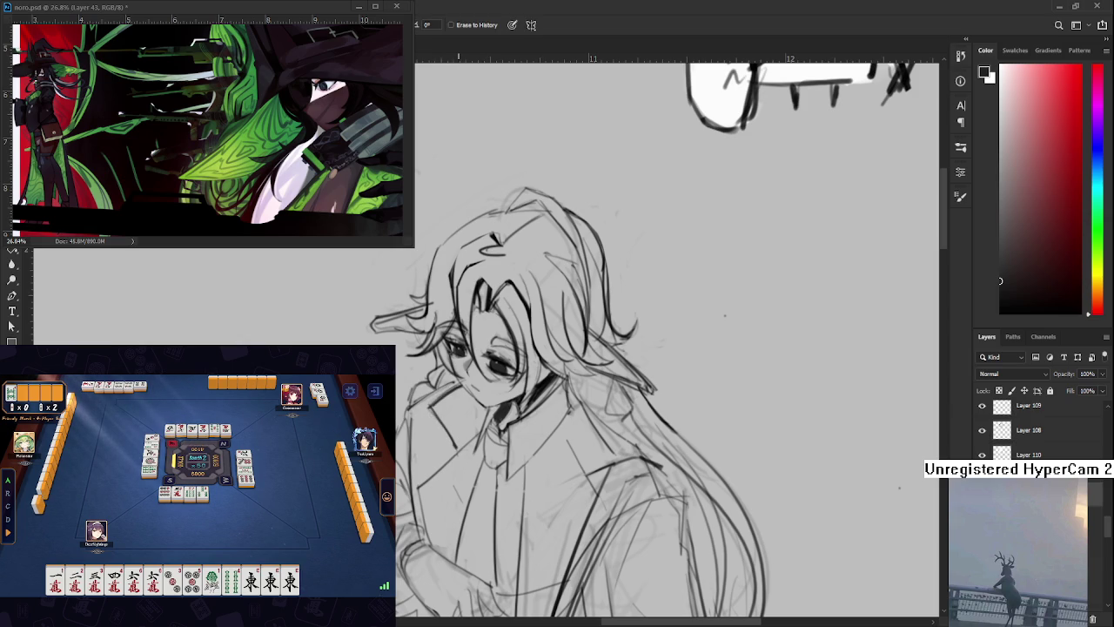
click(172, 578)
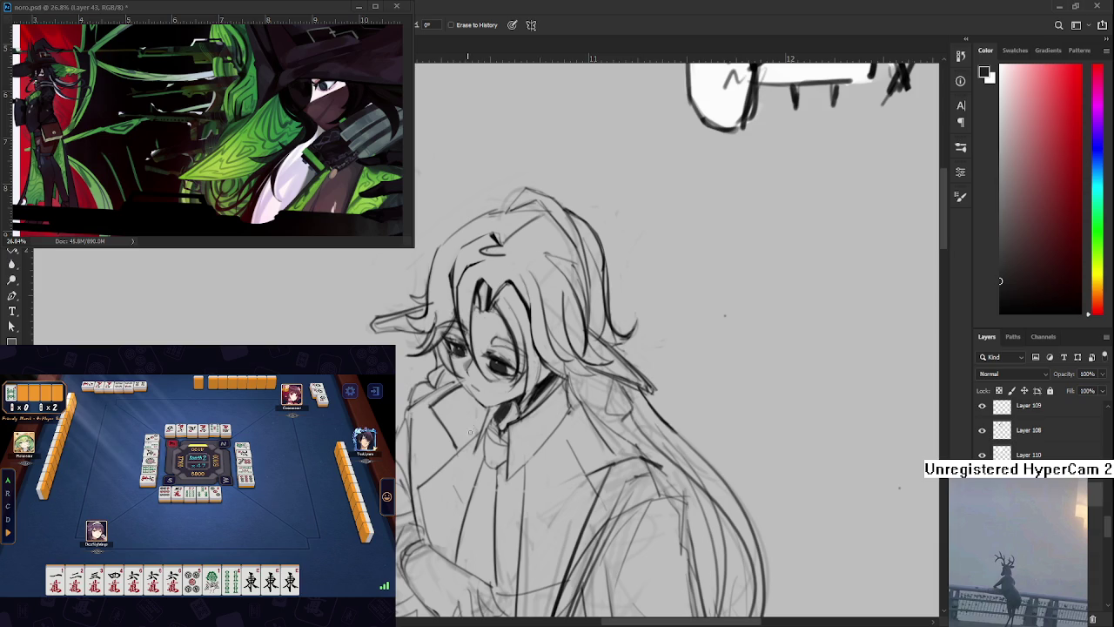
drag(475, 406, 398, 466)
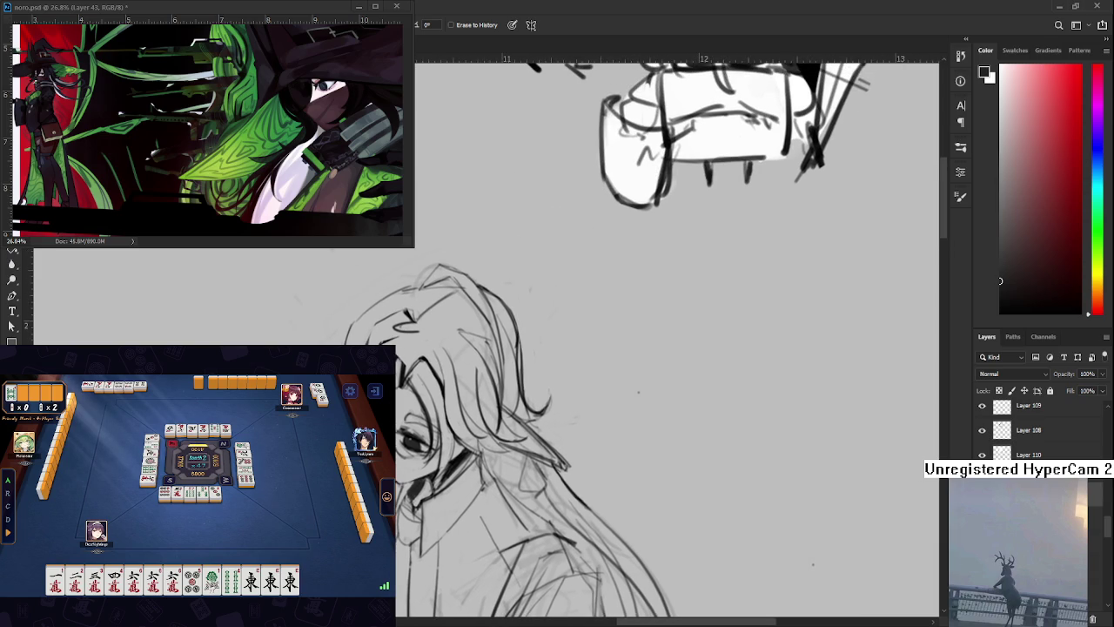
Zoom out to see both characters and keep refining the face linework
key(b)
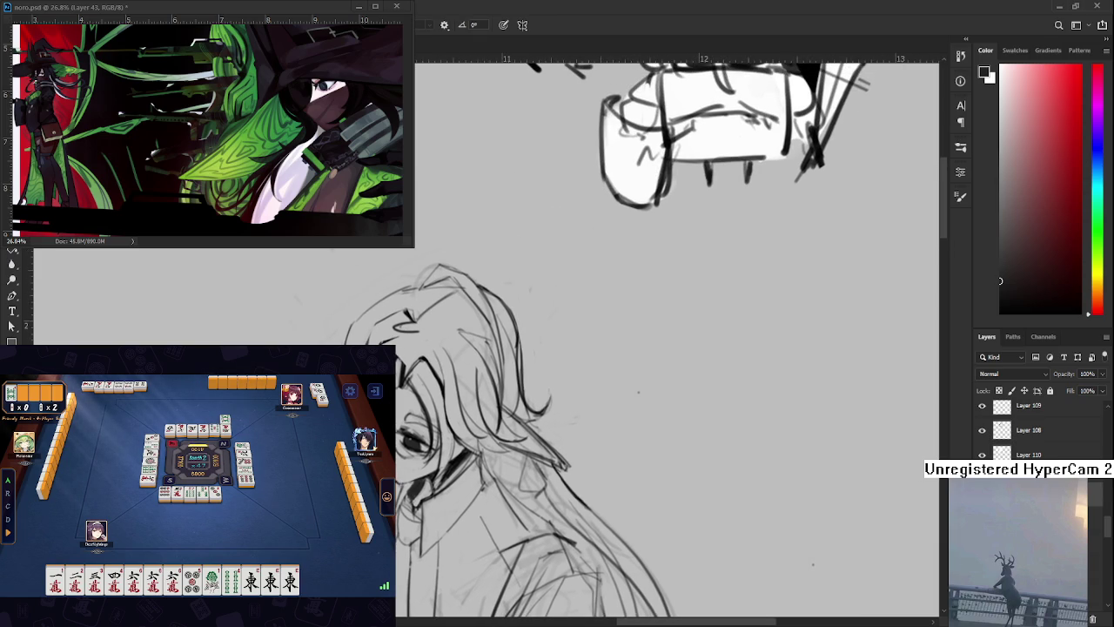
key(e)
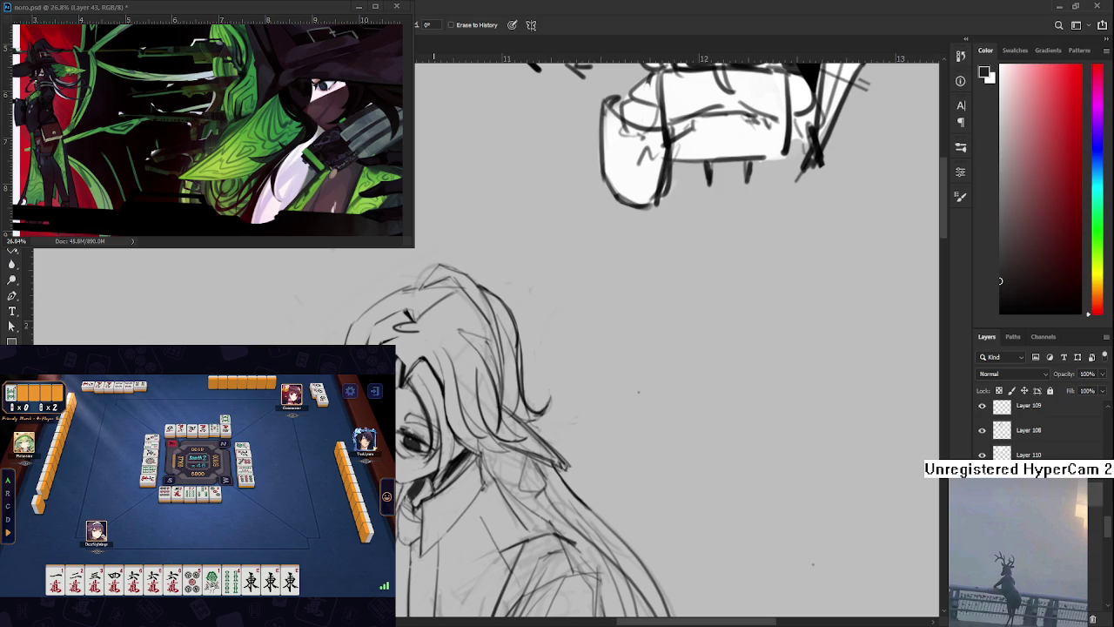
key(ctrl+minus)
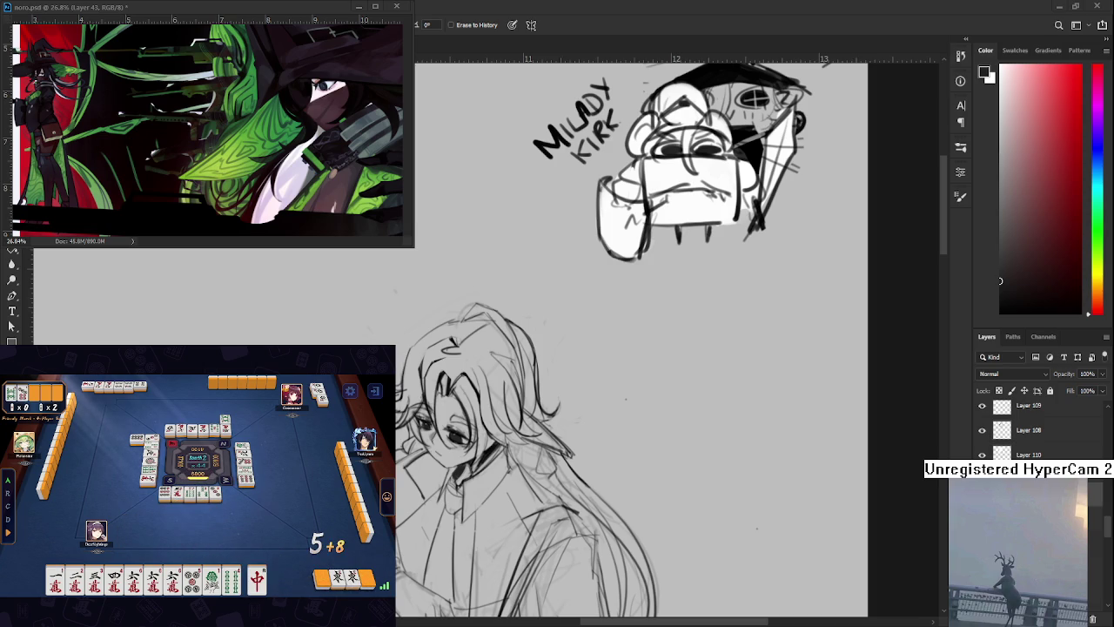
click(231, 579)
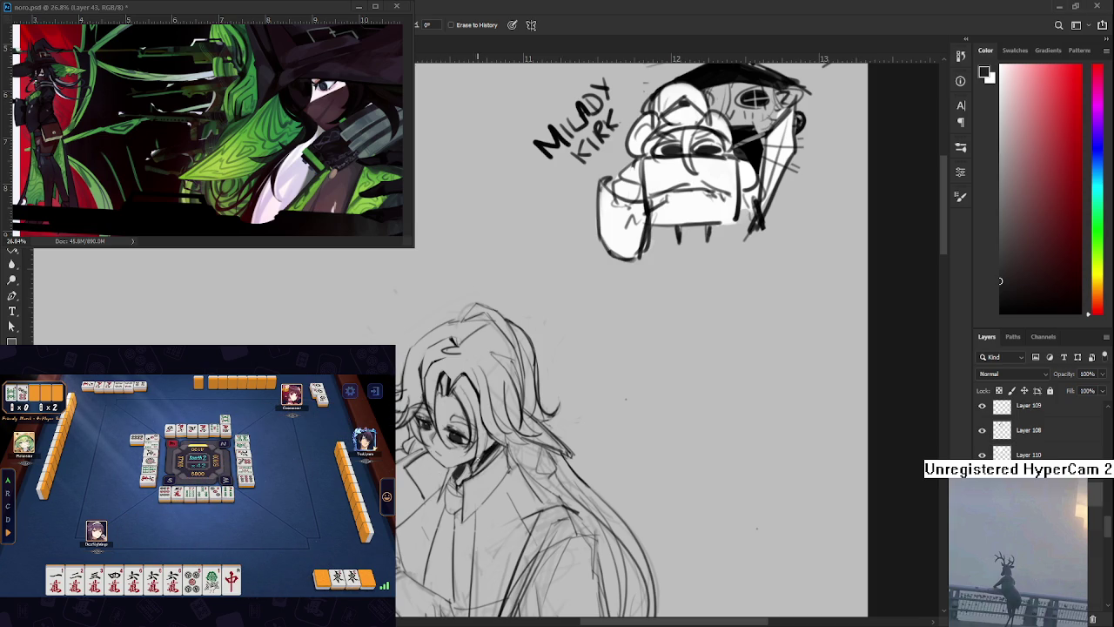
scroll(609, 392, up, 2)
key(b)
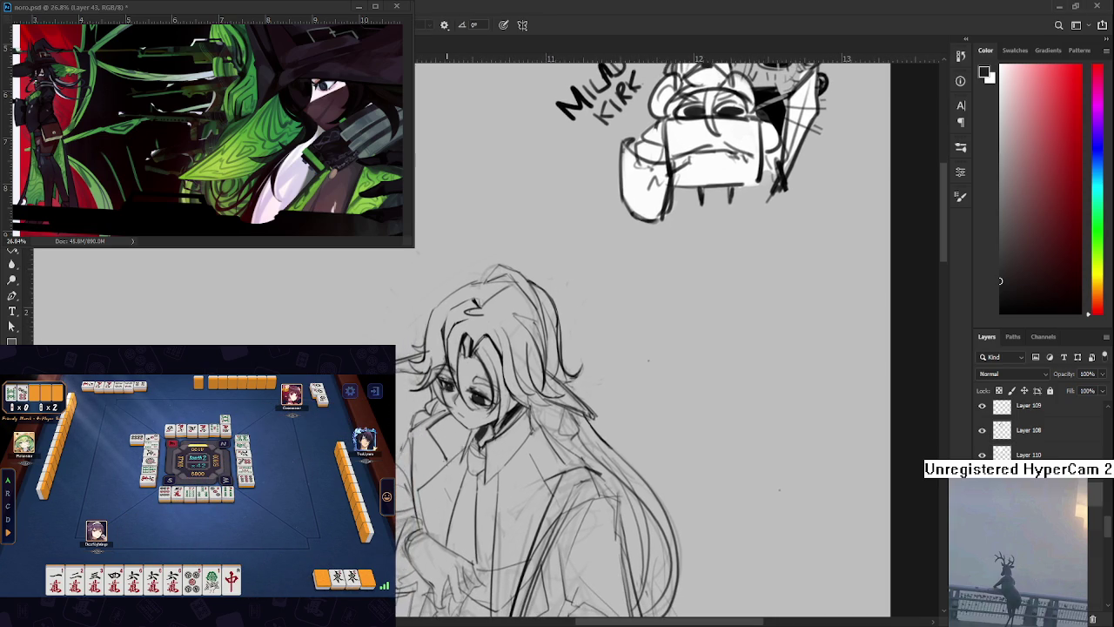
key(e)
key(b)
key(e)
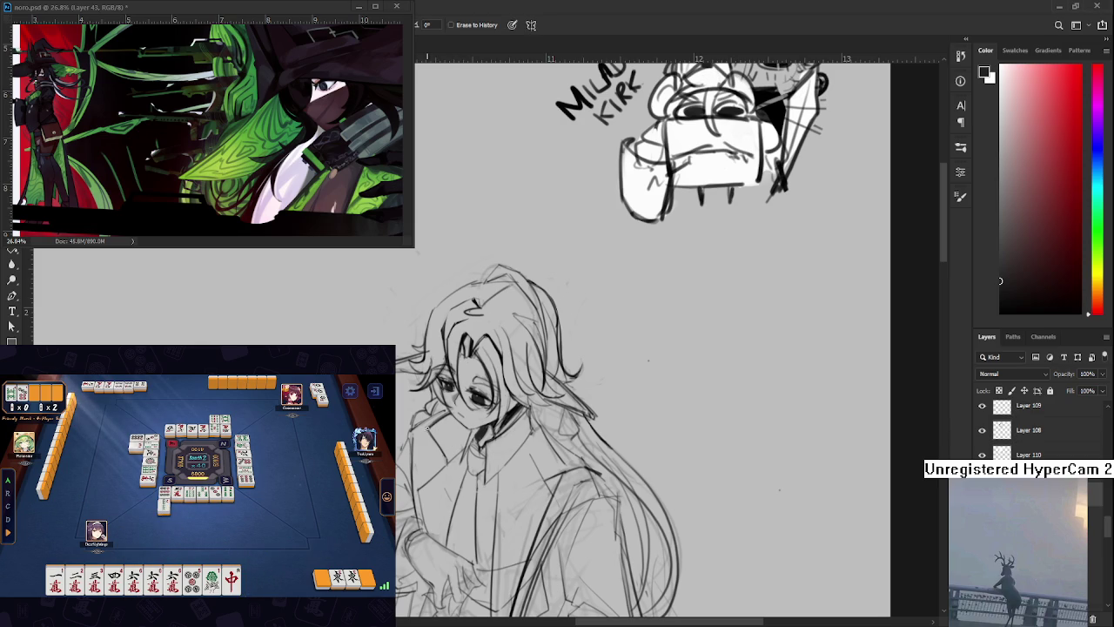
key(b)
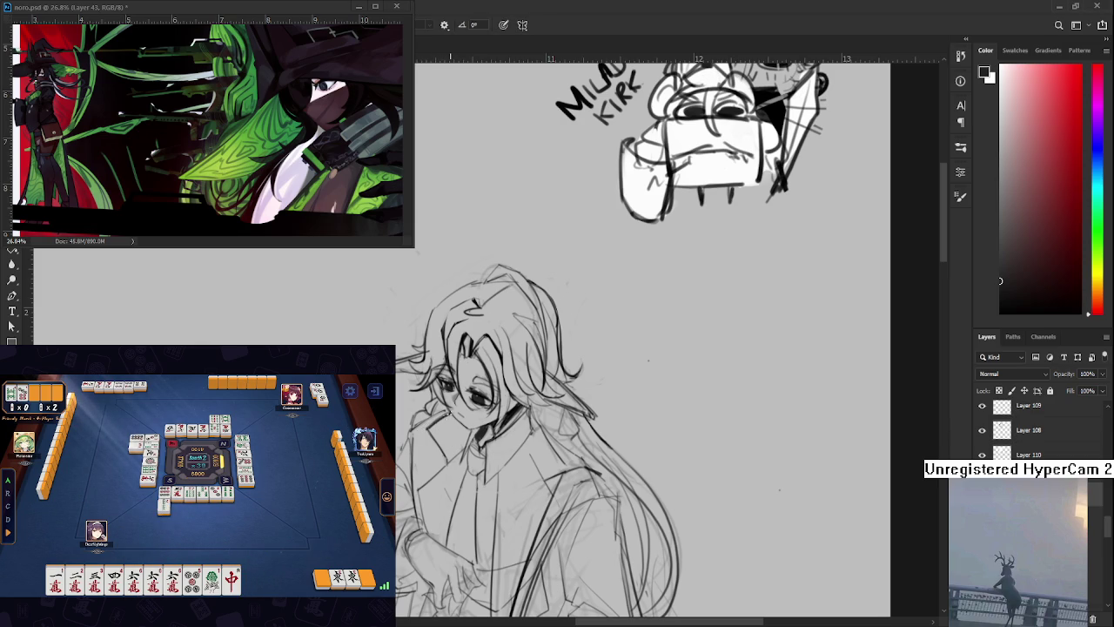
key(e)
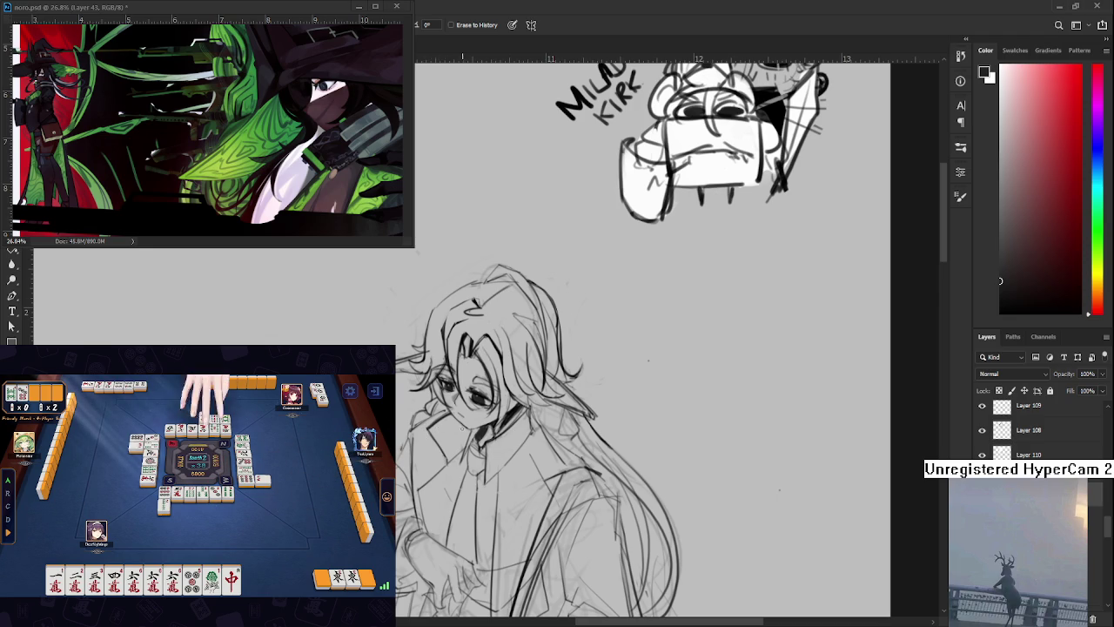
Draw a dark line along the long-haired figure's cheek
key(ctrl+minus)
key(ctrl+minus)
key(ctrl+plus)
key(ctrl+plus)
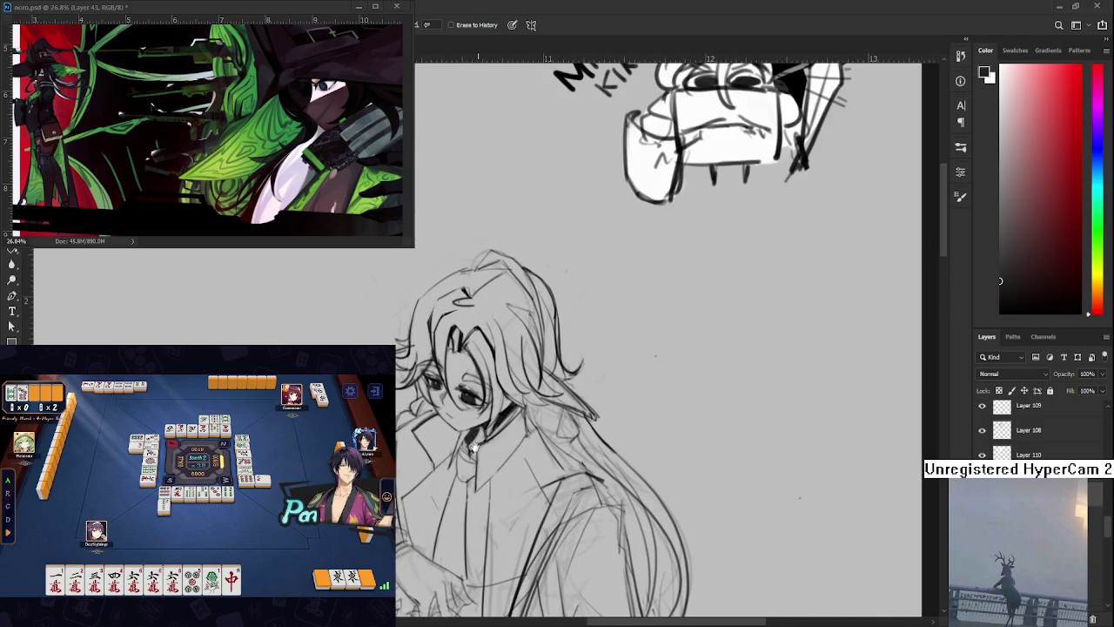
key(b)
drag(419, 462, 438, 433)
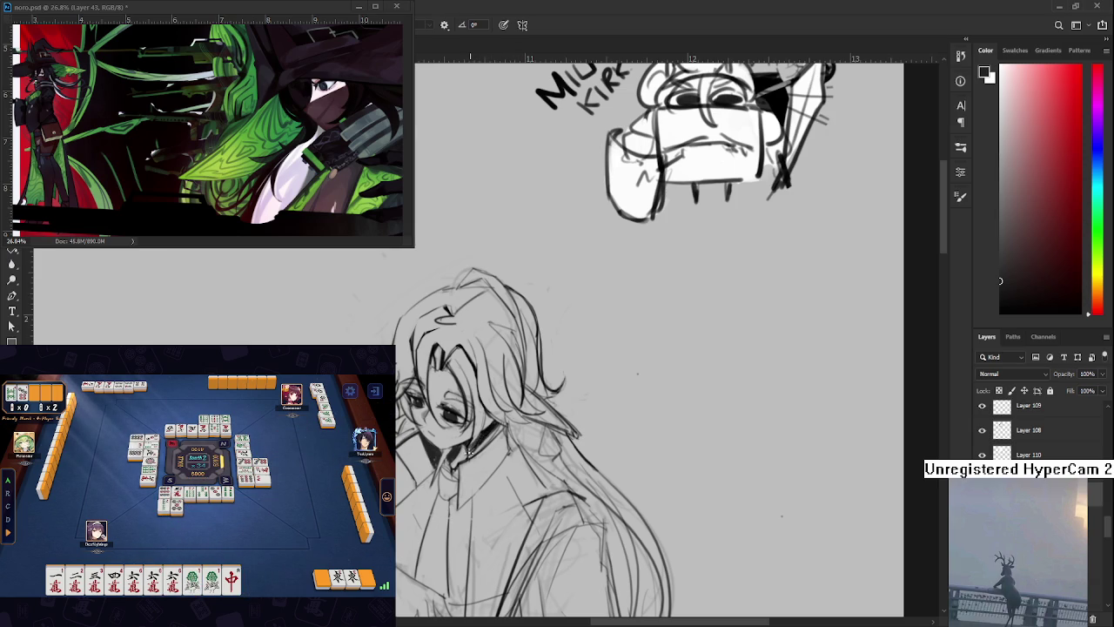
key(e)
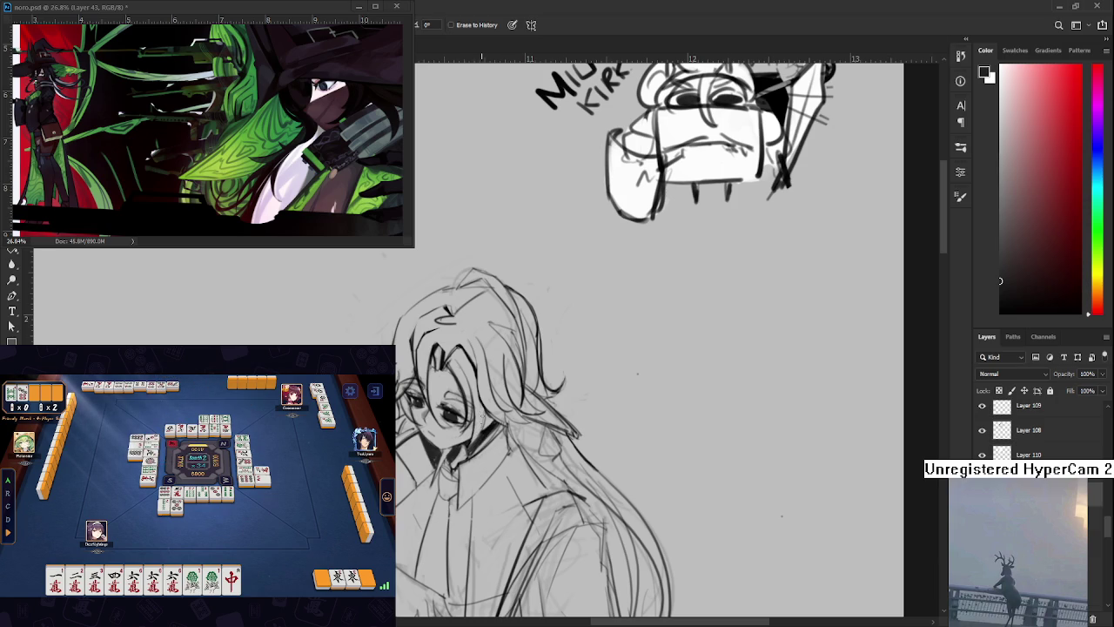
key(b)
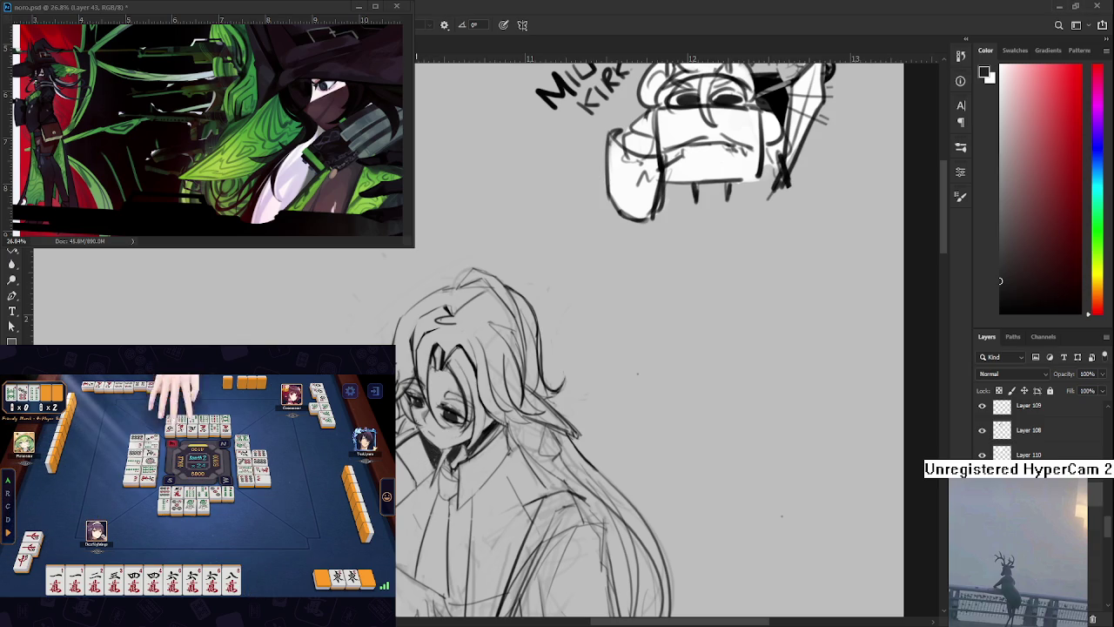
key(e)
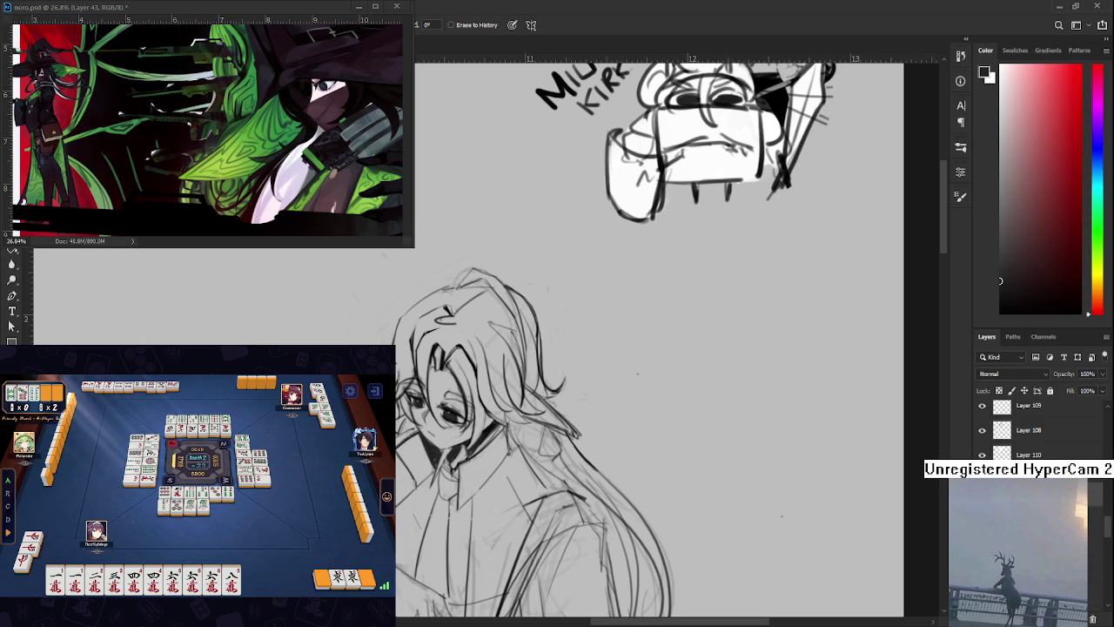
drag(609, 392, 607, 355)
key(b)
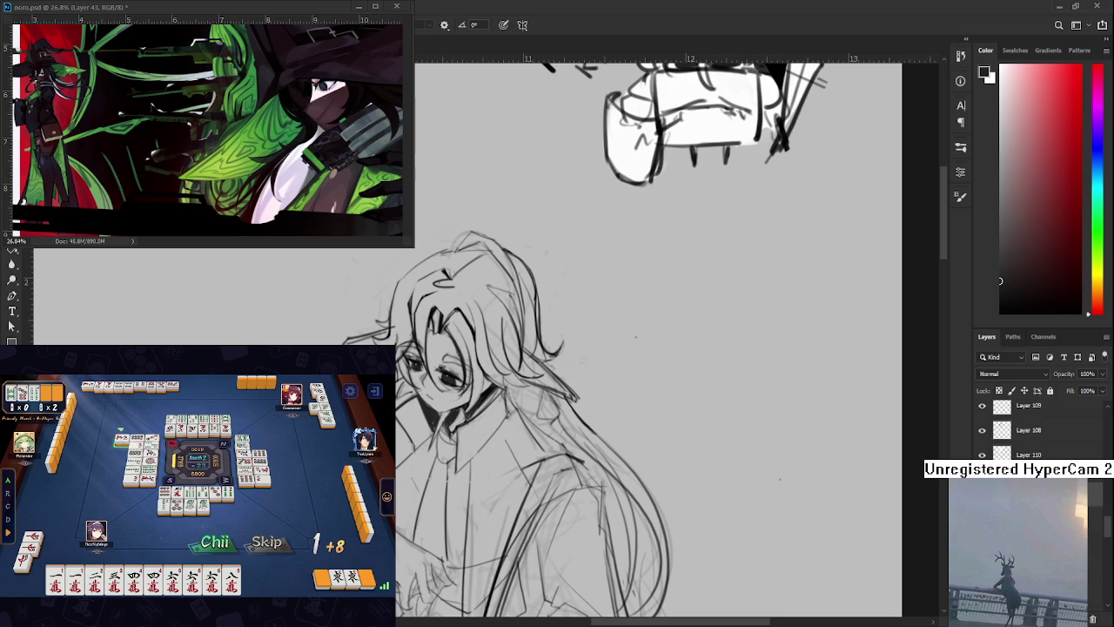
Sketch a hand and fingers reaching up to the figure's face just below the mouth
click(265, 543)
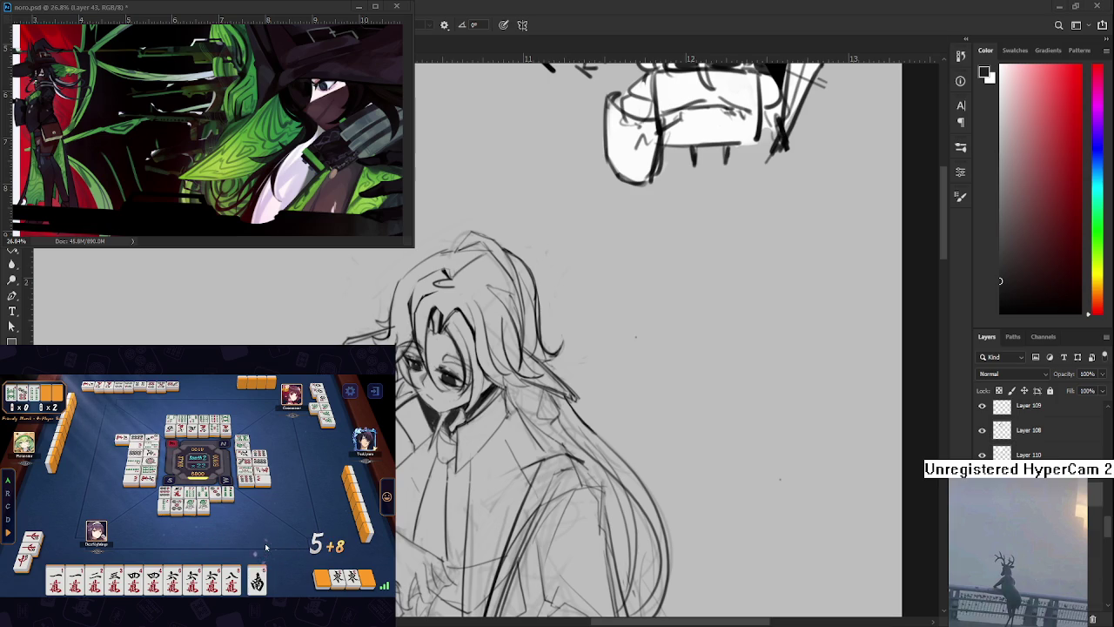
click(256, 582)
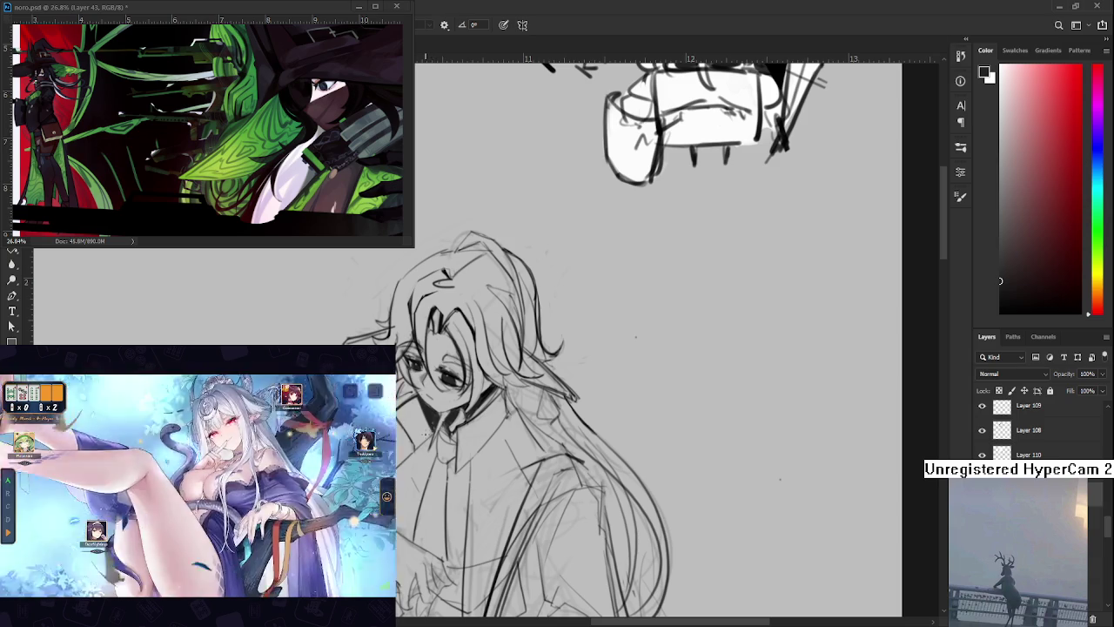
drag(653, 348, 662, 309)
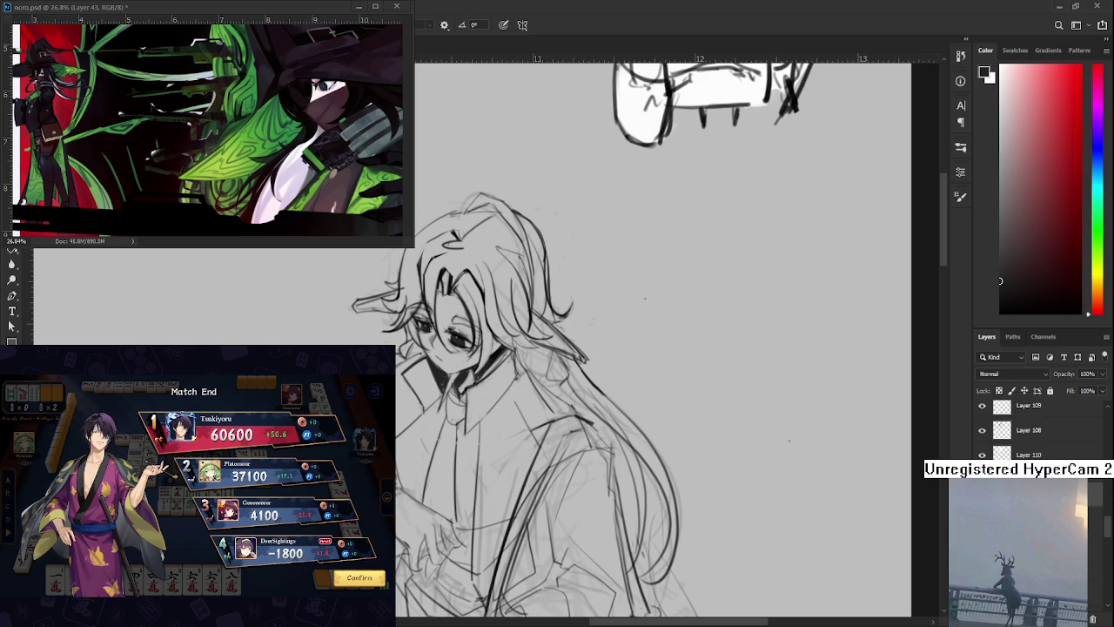
click(359, 577)
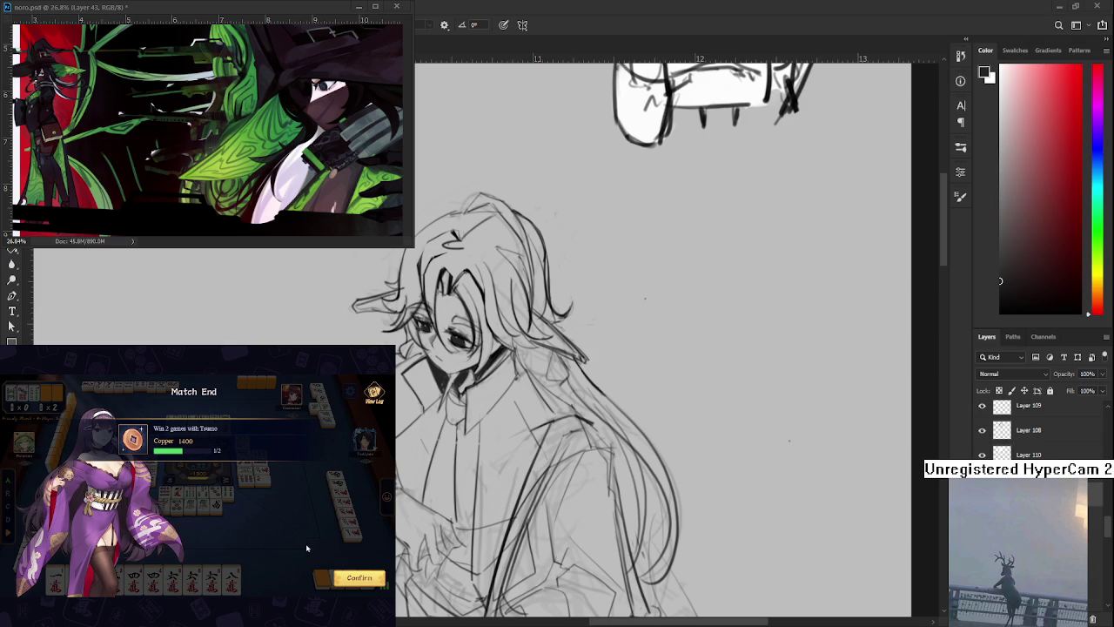
click(352, 579)
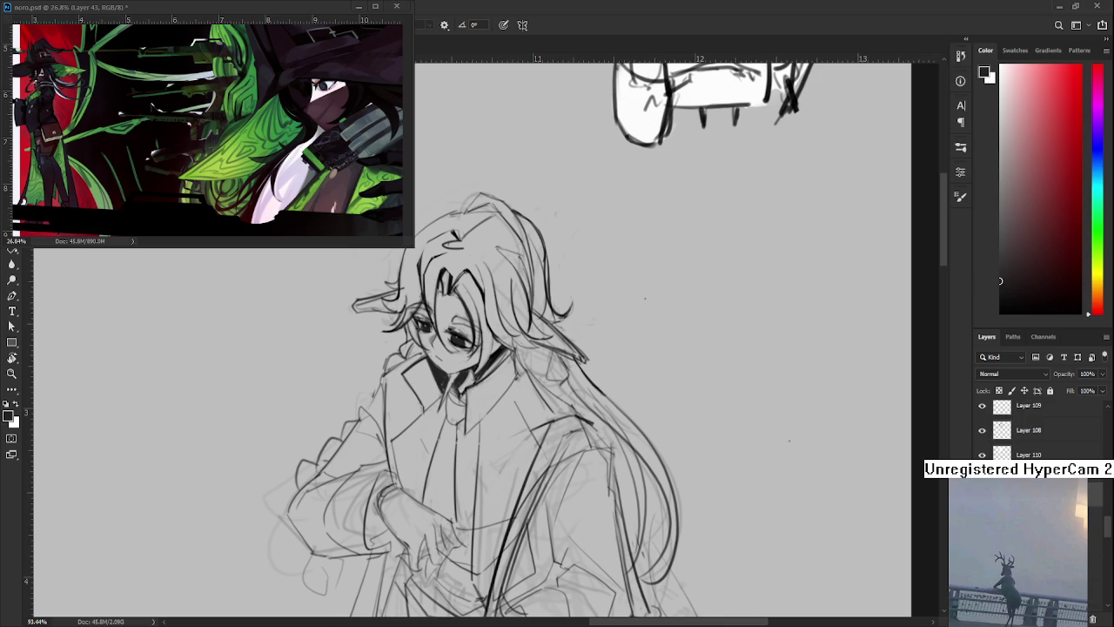
Darken the shading under the chin, clean up the hair and collar, and add a mouth stroke
scroll(209, 131, down, 2)
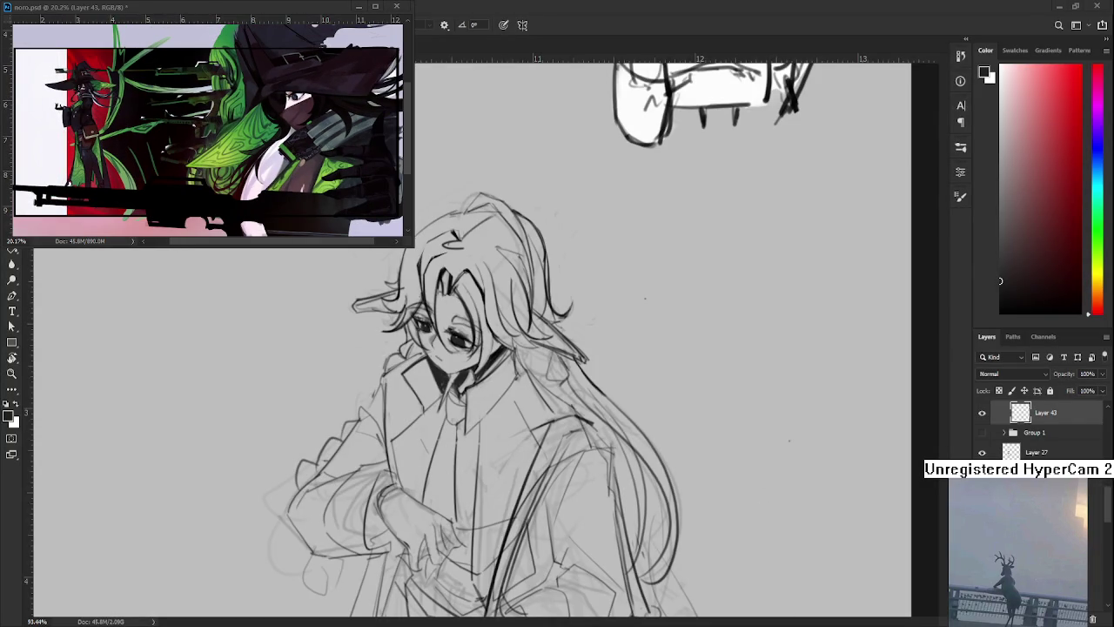
drag(428, 445, 483, 432)
drag(461, 367, 440, 398)
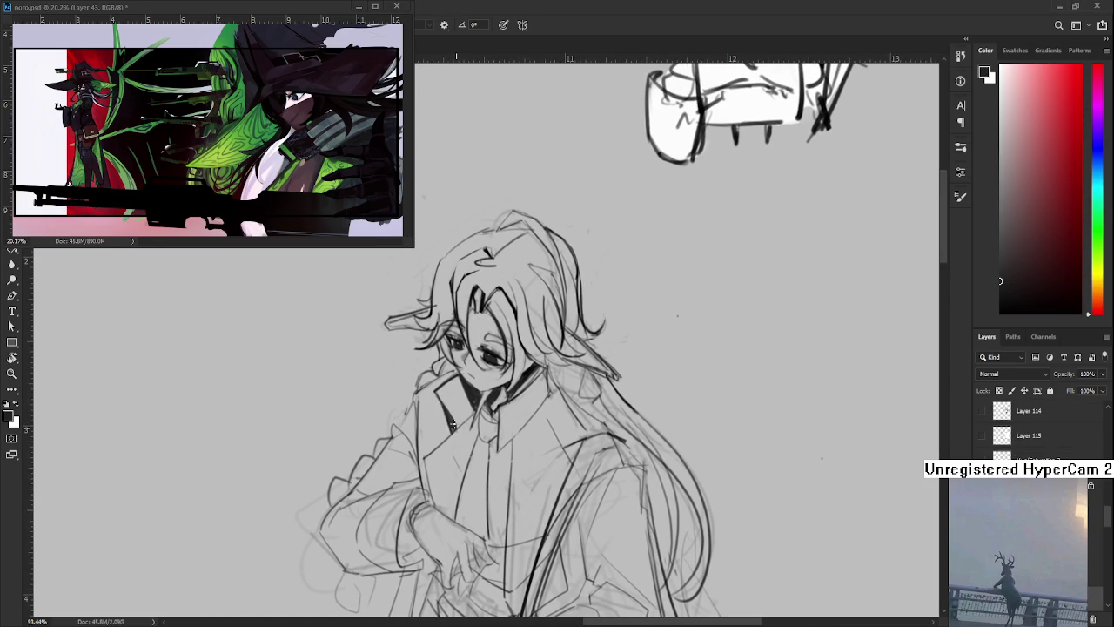
key(e)
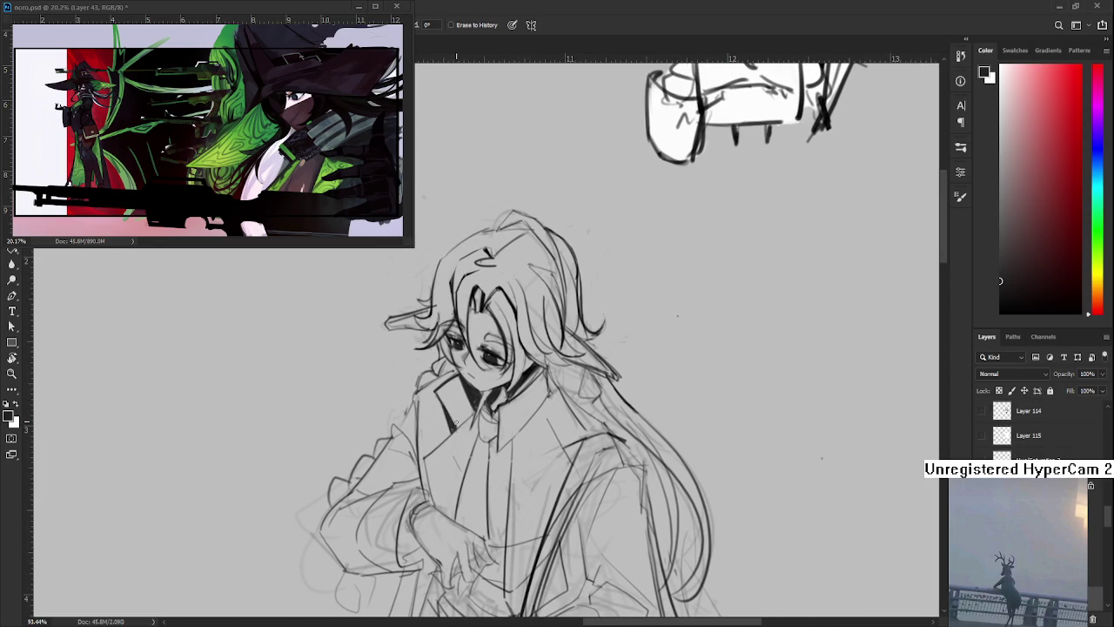
mouse_move(472, 396)
mouse_down()
mouse_move(437, 439)
mouse_move(439, 454)
mouse_up()
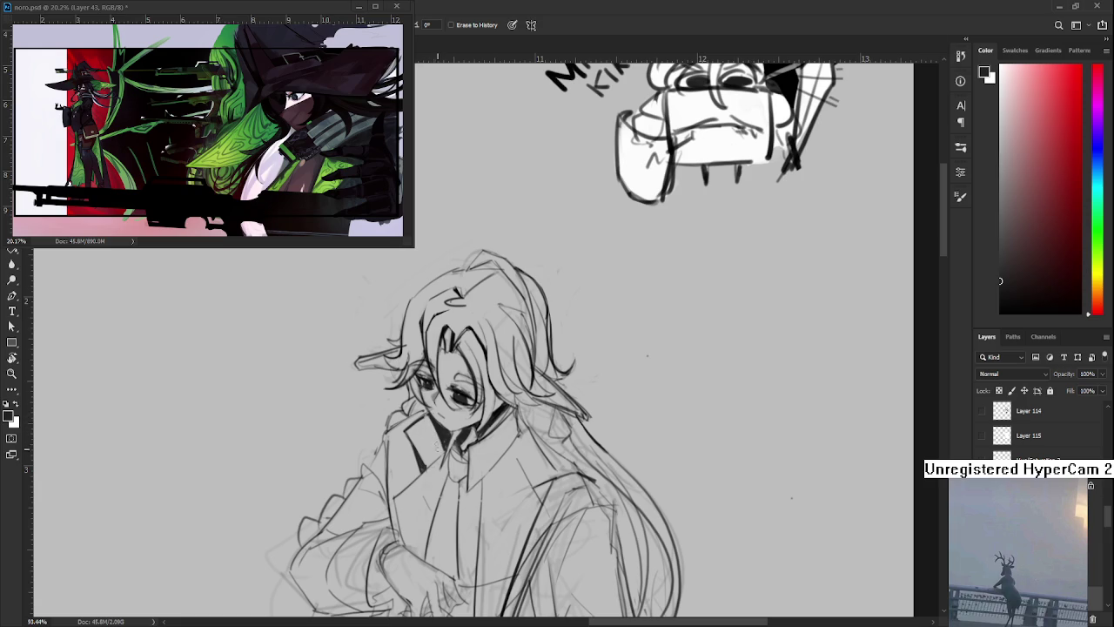
key(b)
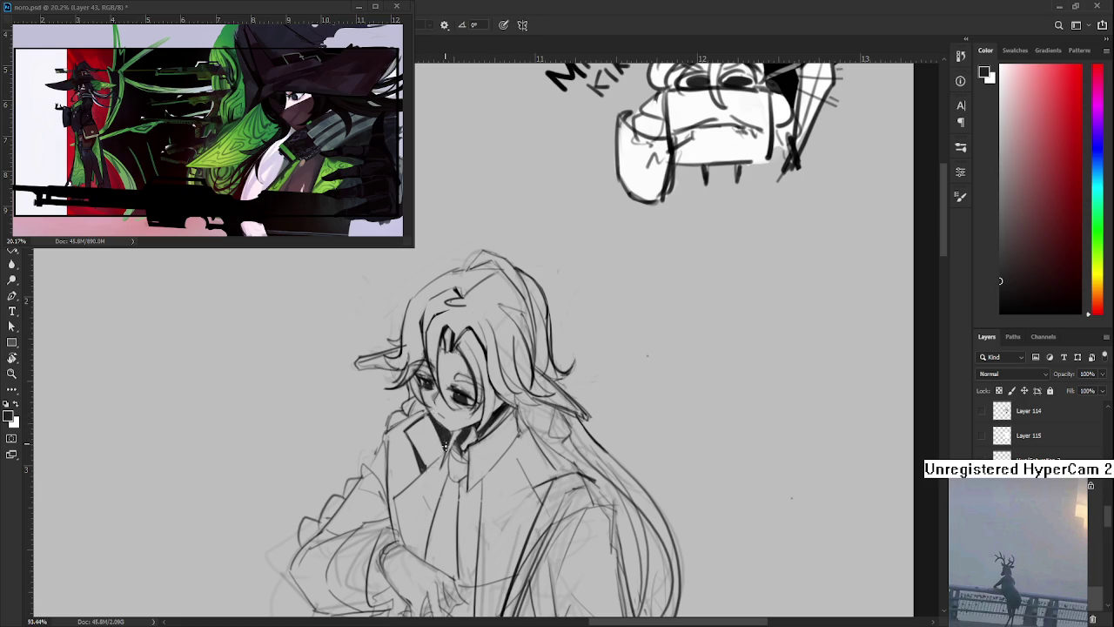
mouse_move(452, 431)
mouse_down()
mouse_move(459, 424)
mouse_move(446, 425)
mouse_up()
key(e)
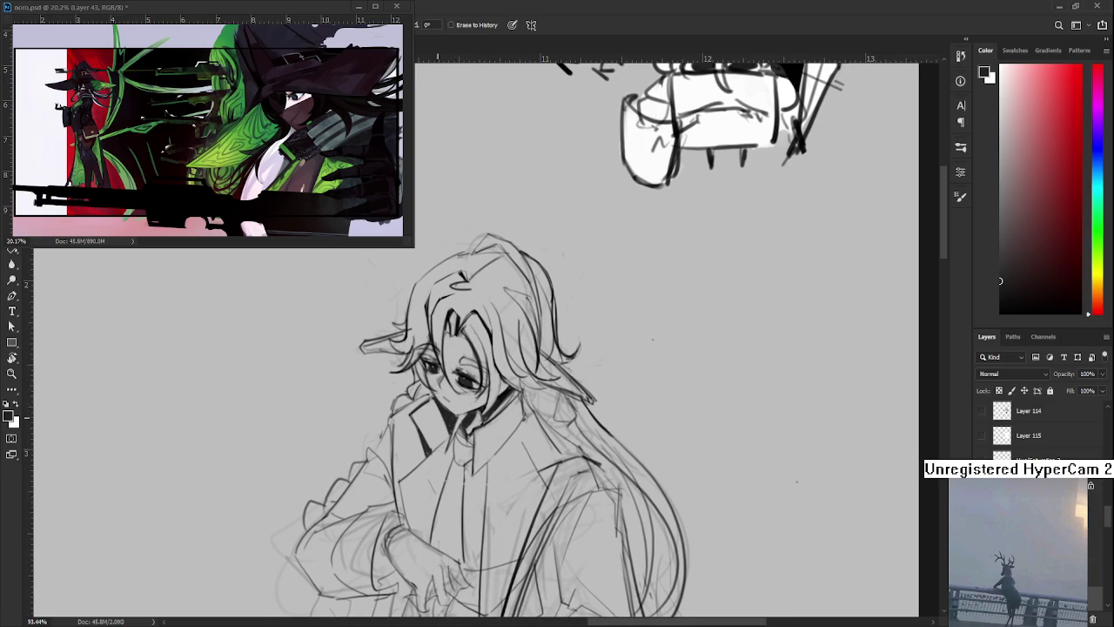
key(b)
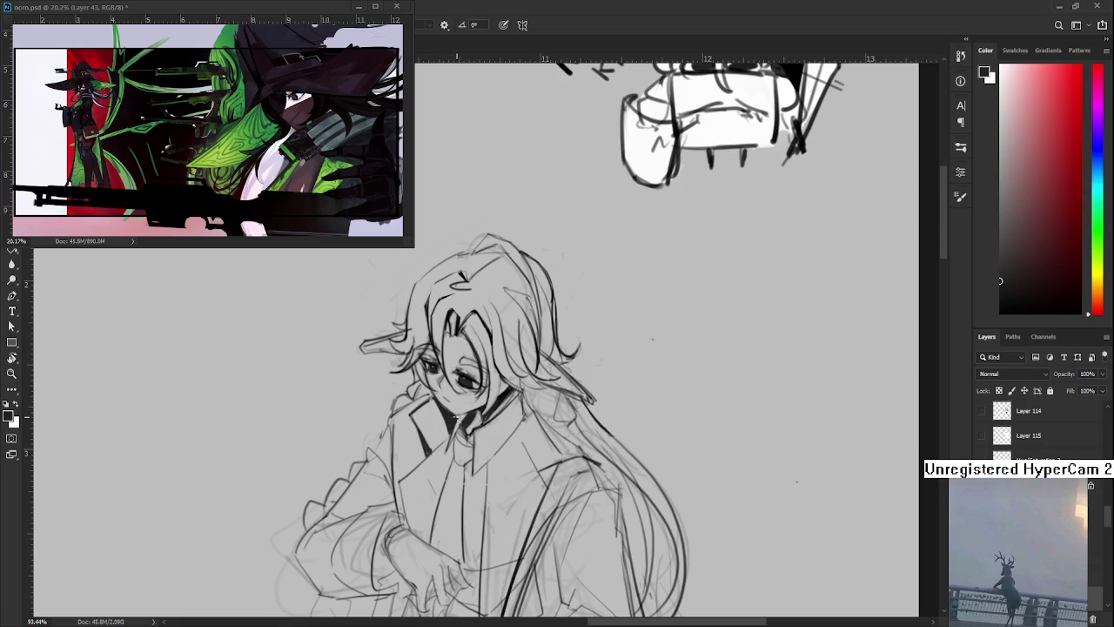
key(e)
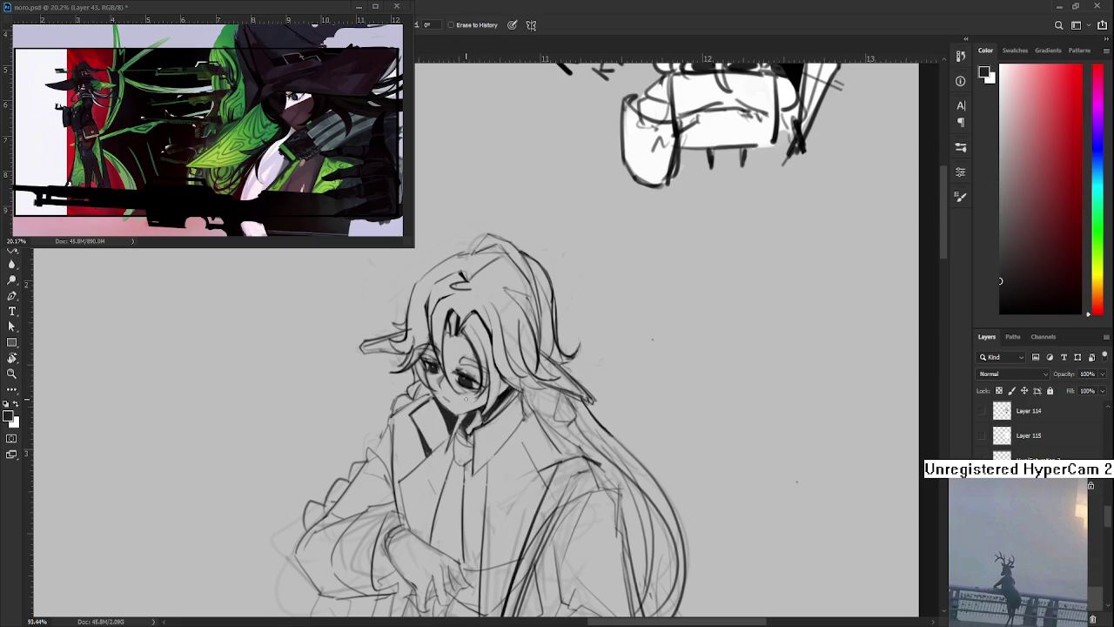
drag(457, 403, 479, 421)
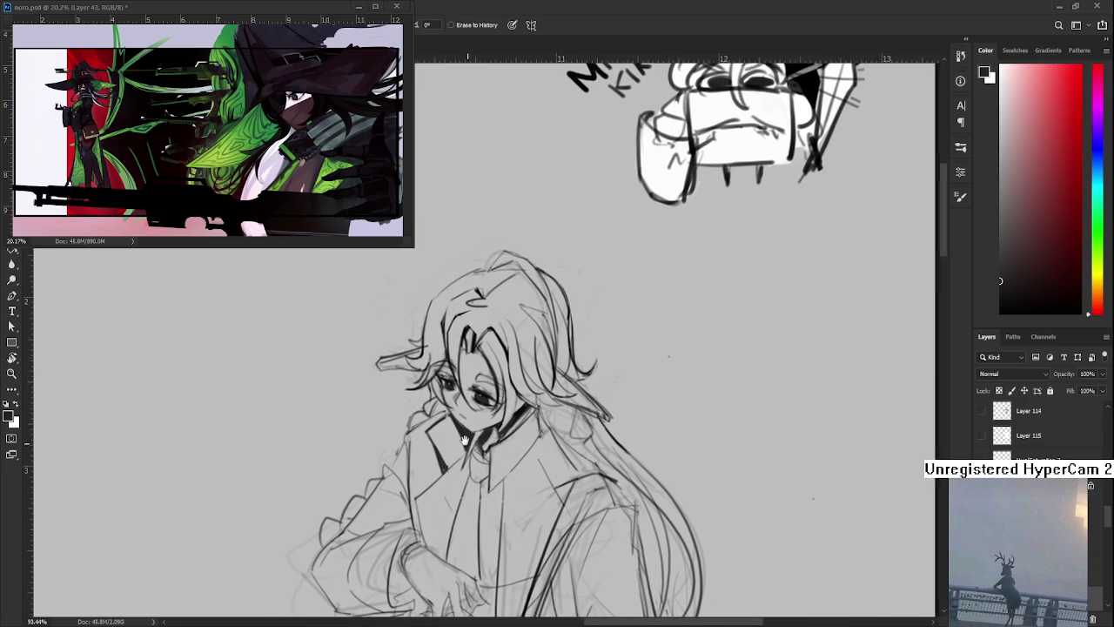
scroll(410, 430, up, 2)
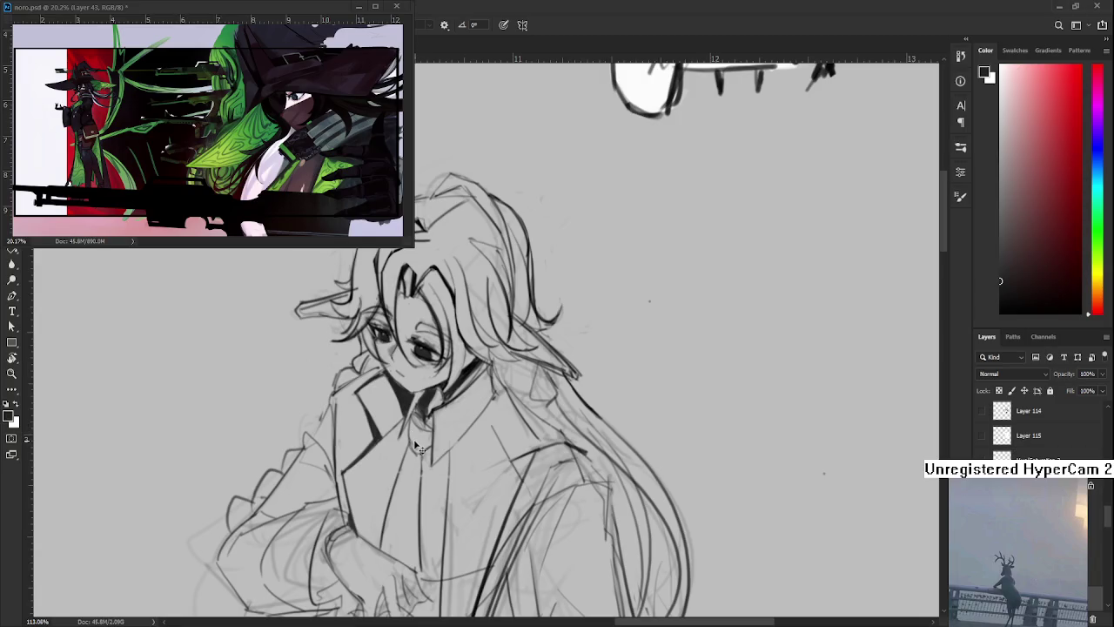
Add short hatching strokes on the figure's collar
mouse_move(419, 425)
mouse_down()
mouse_move(412, 444)
mouse_move(412, 428)
mouse_up()
key(e)
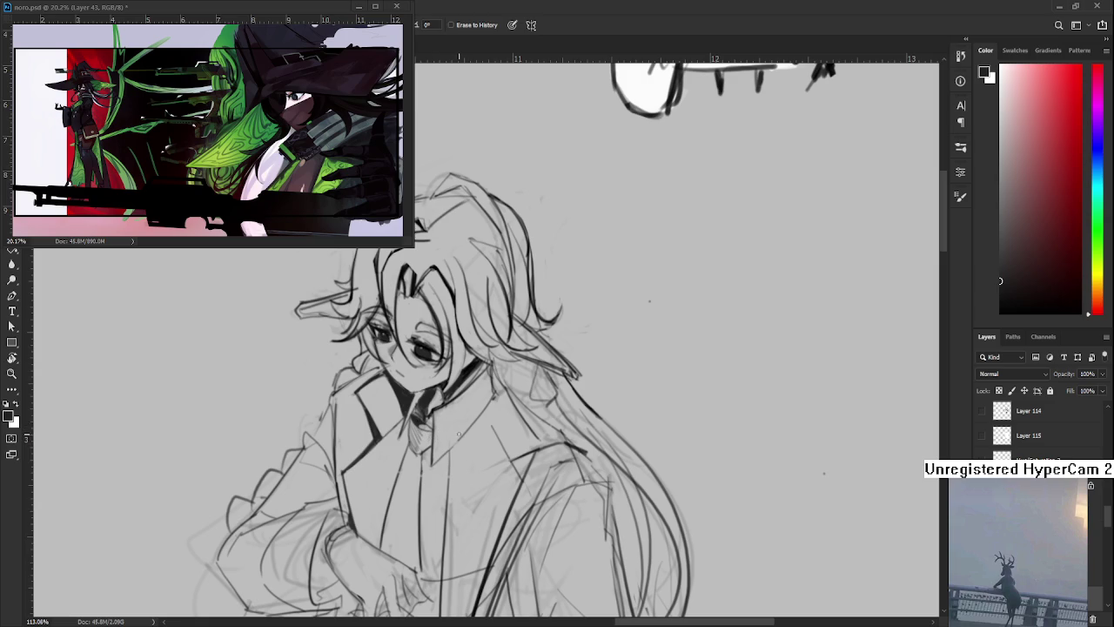
key(b)
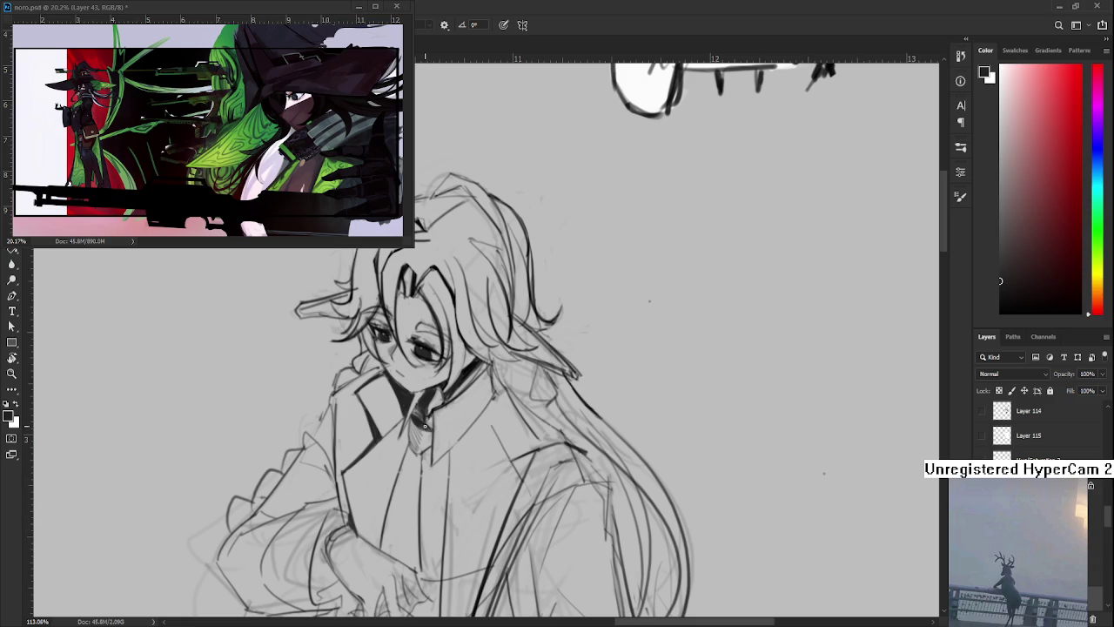
Erase part of the dark shading below the chin
key(e)
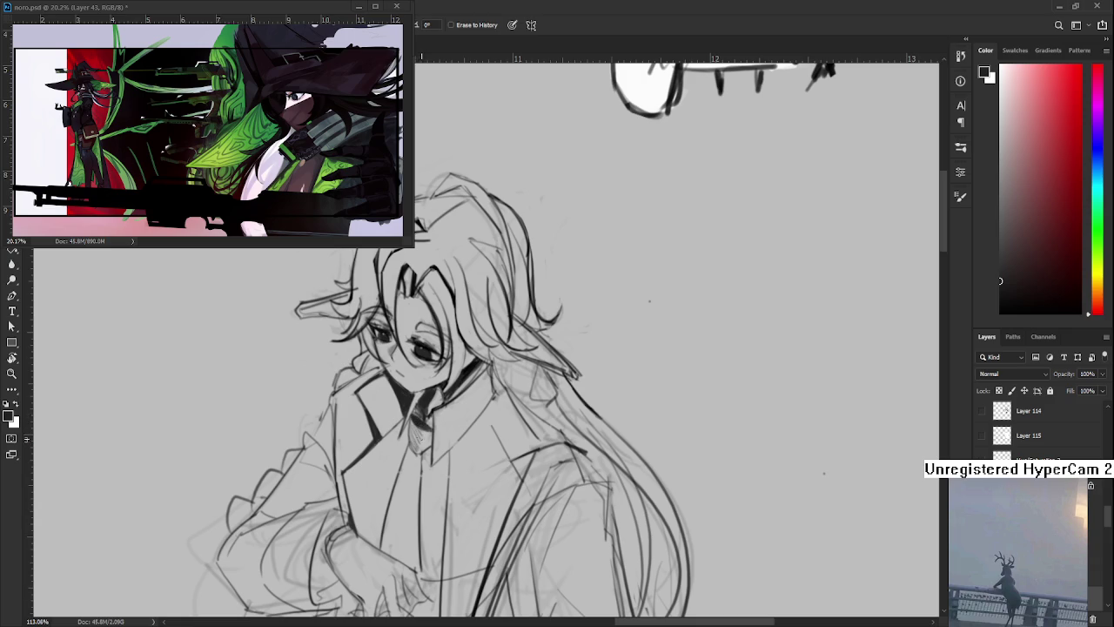
drag(421, 432, 413, 416)
key(b)
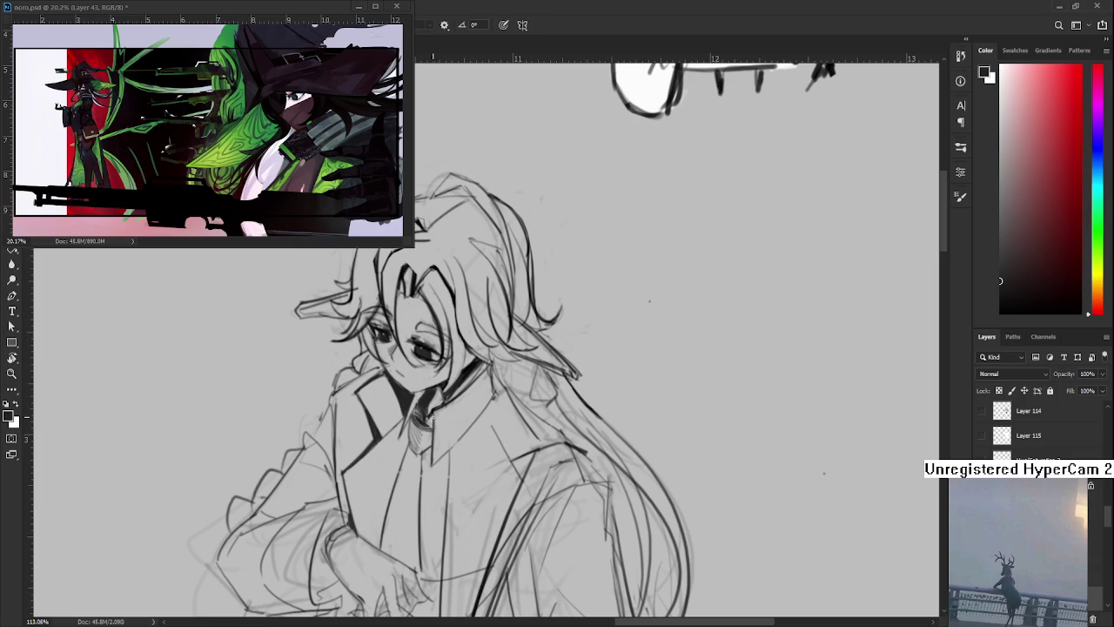
key(e)
drag(443, 422, 427, 447)
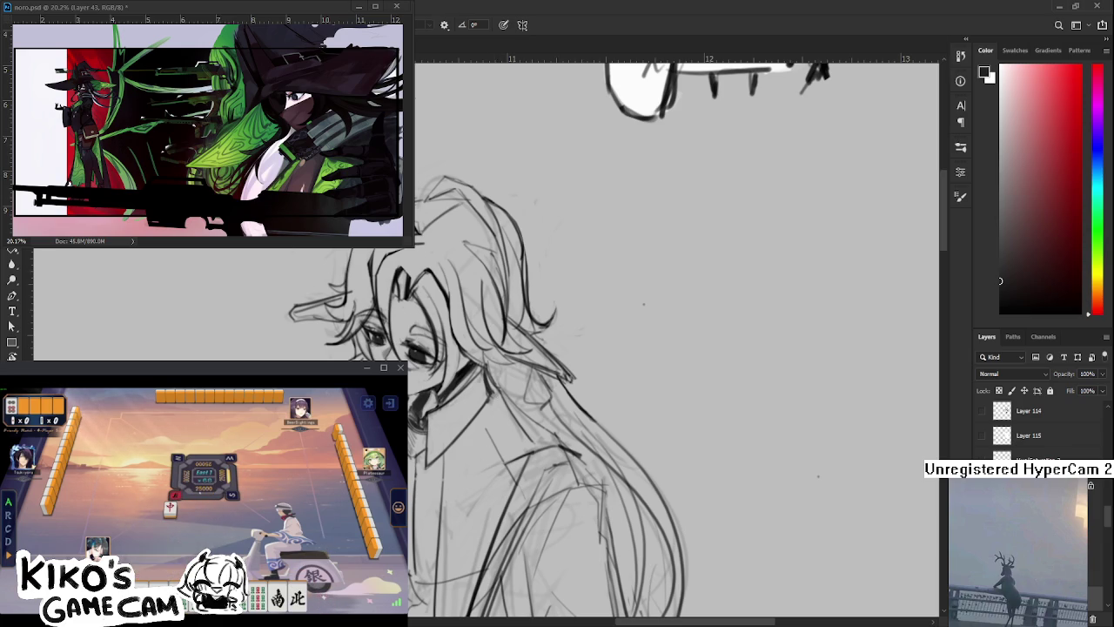
Refine the hair strands falling over the figure's shoulder
drag(490, 381, 464, 356)
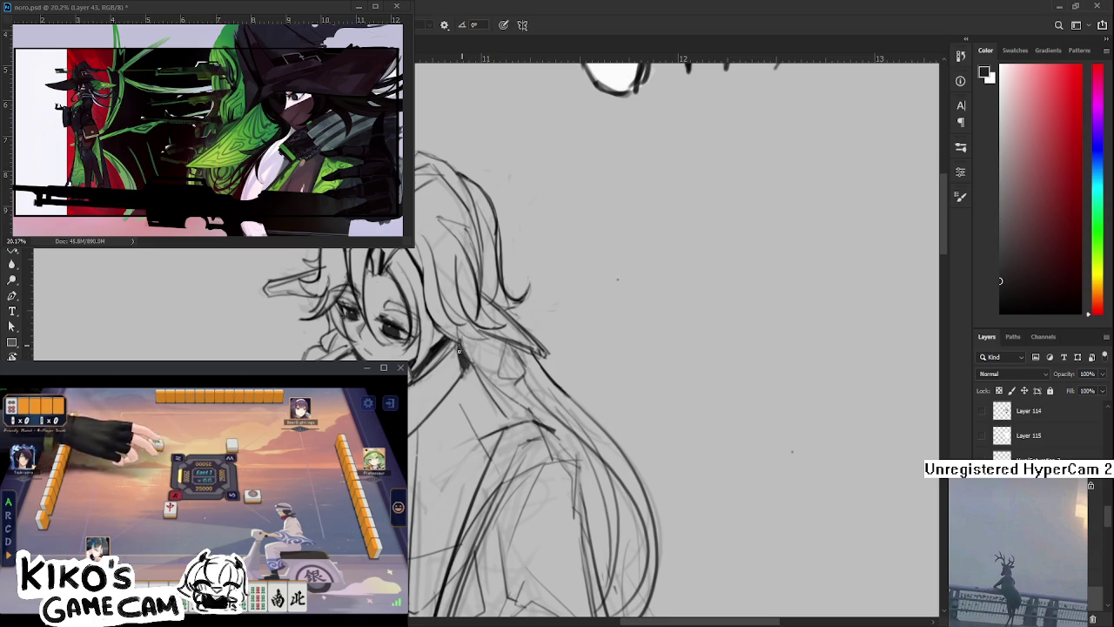
key(e)
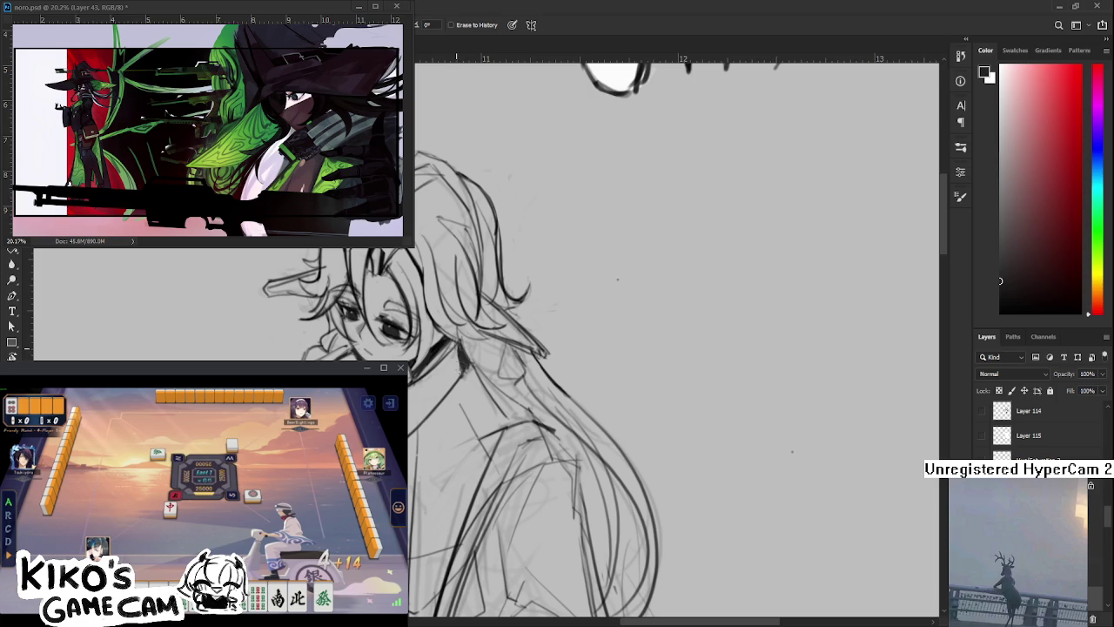
key(b)
key(e)
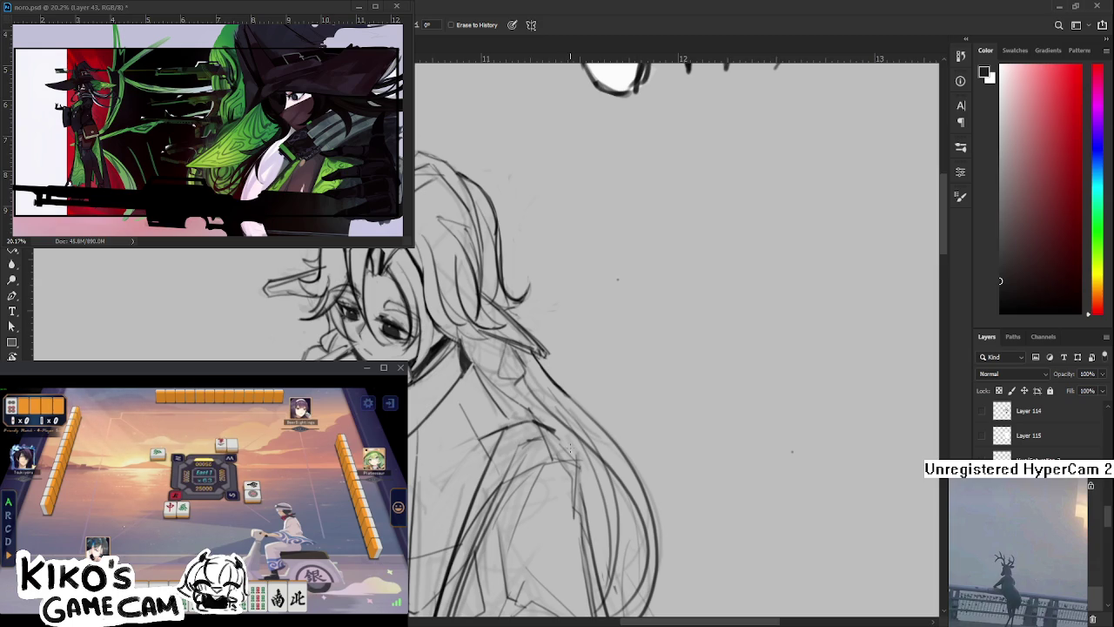
Bring the MILADY KIRK sketch into view and clean up the hair down the coat
key(ctrl+z)
scroll(637, 404, down, 2)
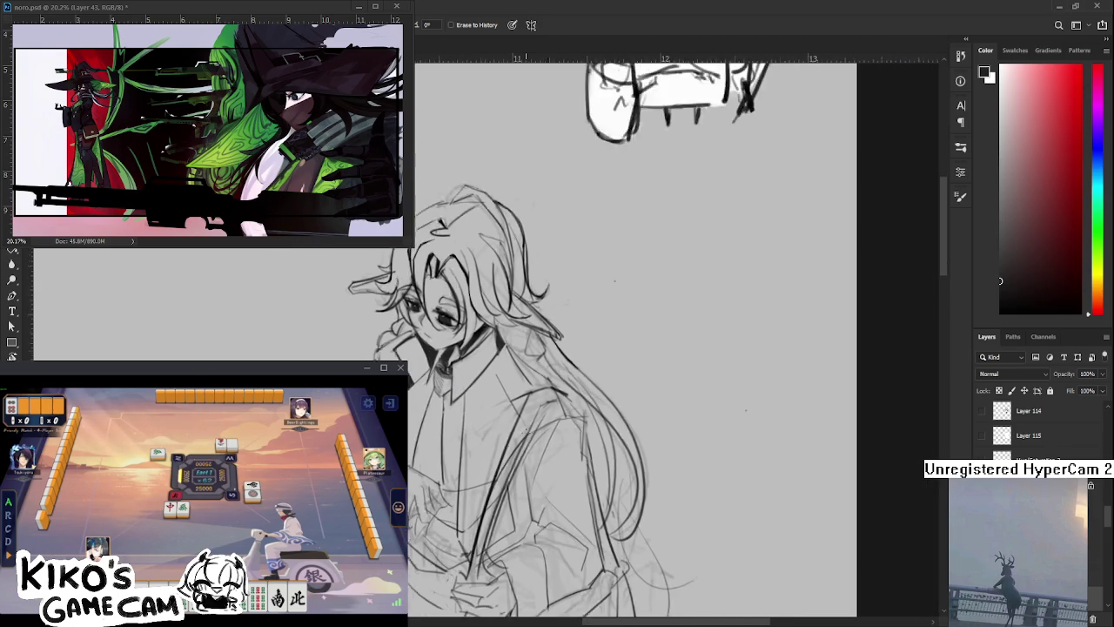
scroll(615, 280, down, 1)
drag(503, 409, 487, 435)
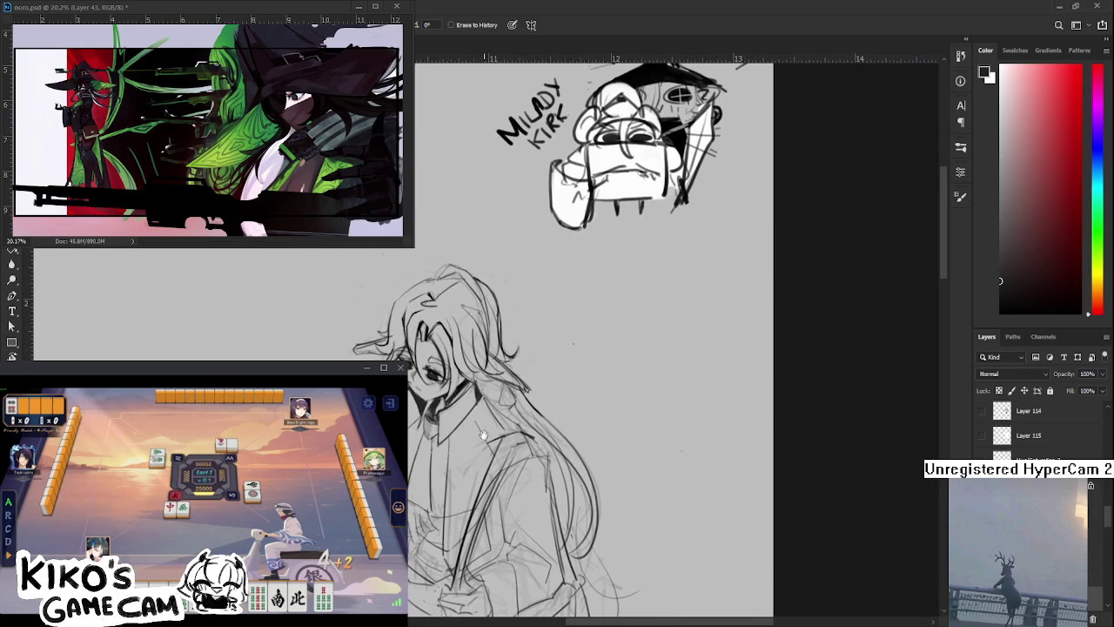
scroll(457, 429, down, 1)
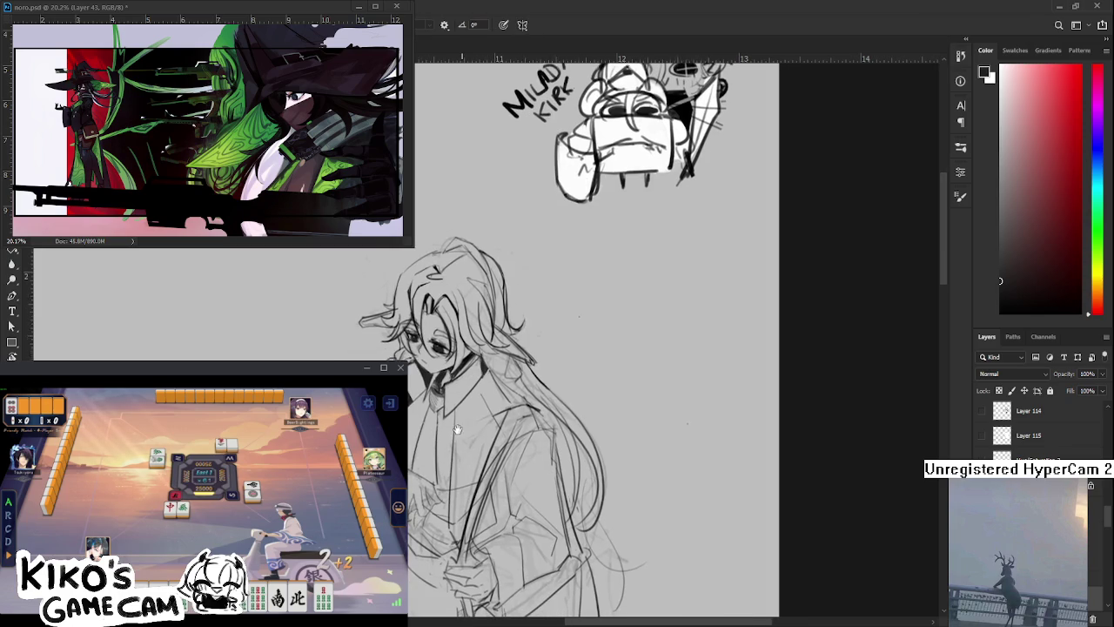
scroll(467, 442, up, 1)
key(e)
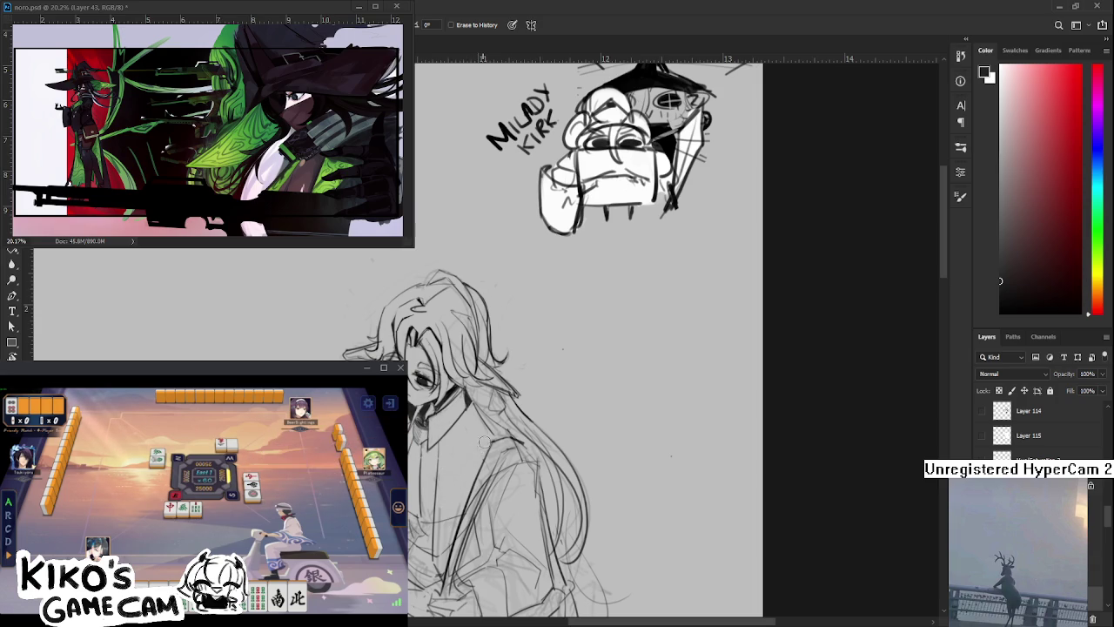
scroll(475, 431, up, 1)
key(b)
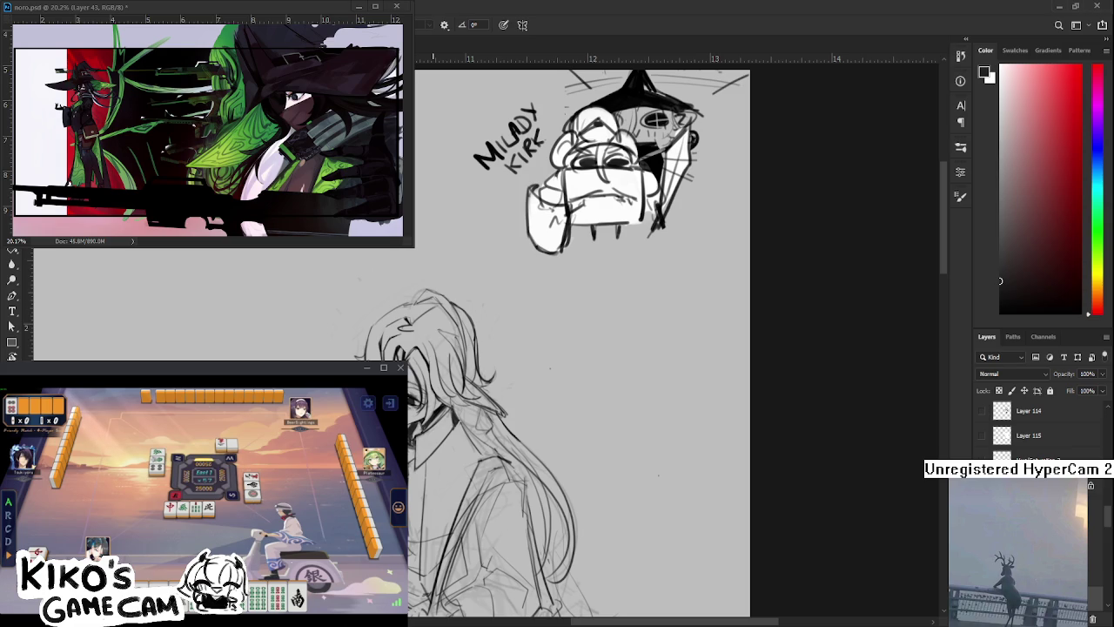
drag(441, 439, 430, 402)
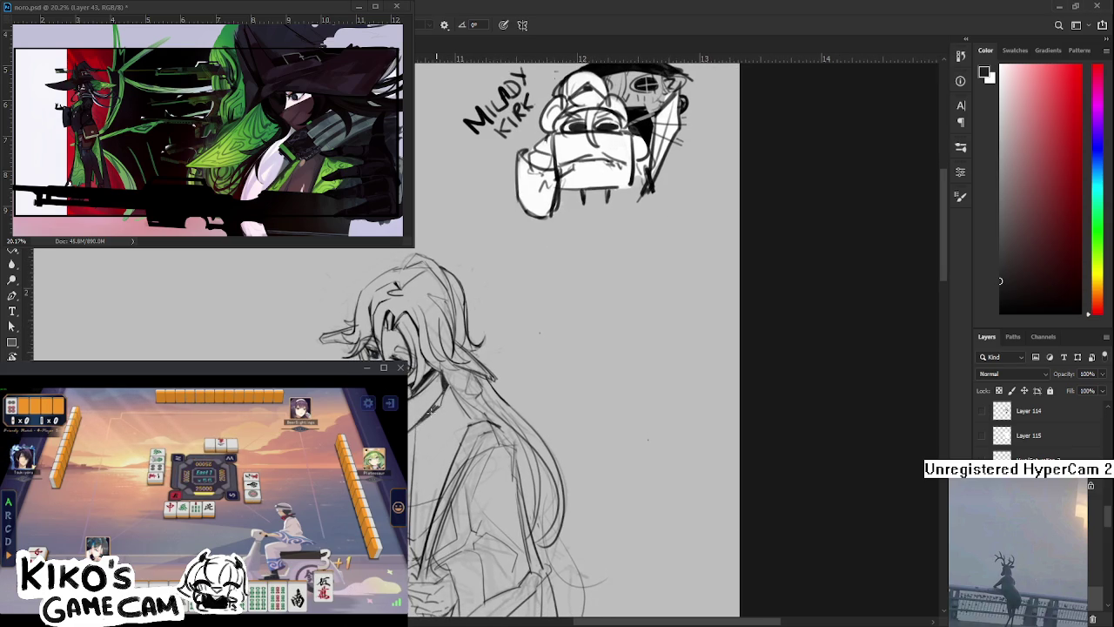
Redraw the face and hair strands with darker lines, erasing stray sketch marks
key(e)
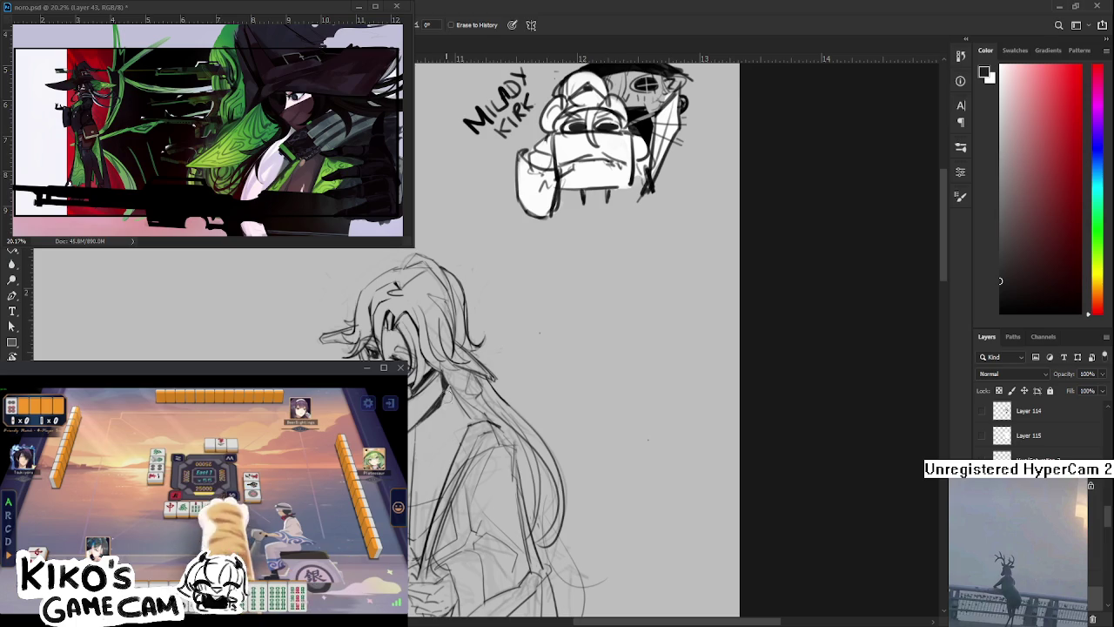
key(b)
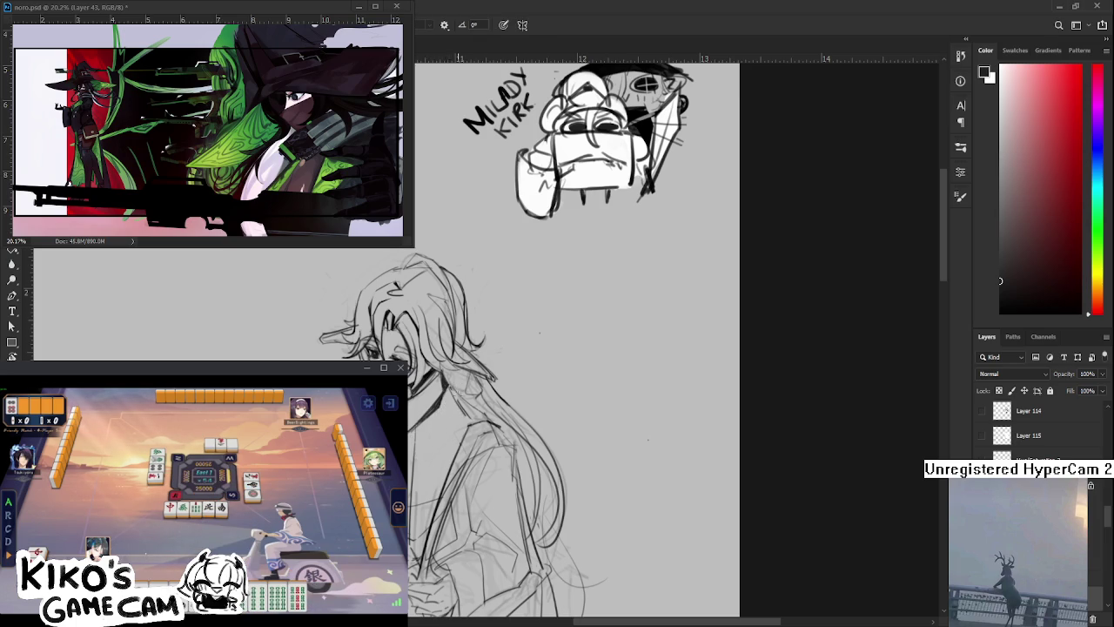
key(e)
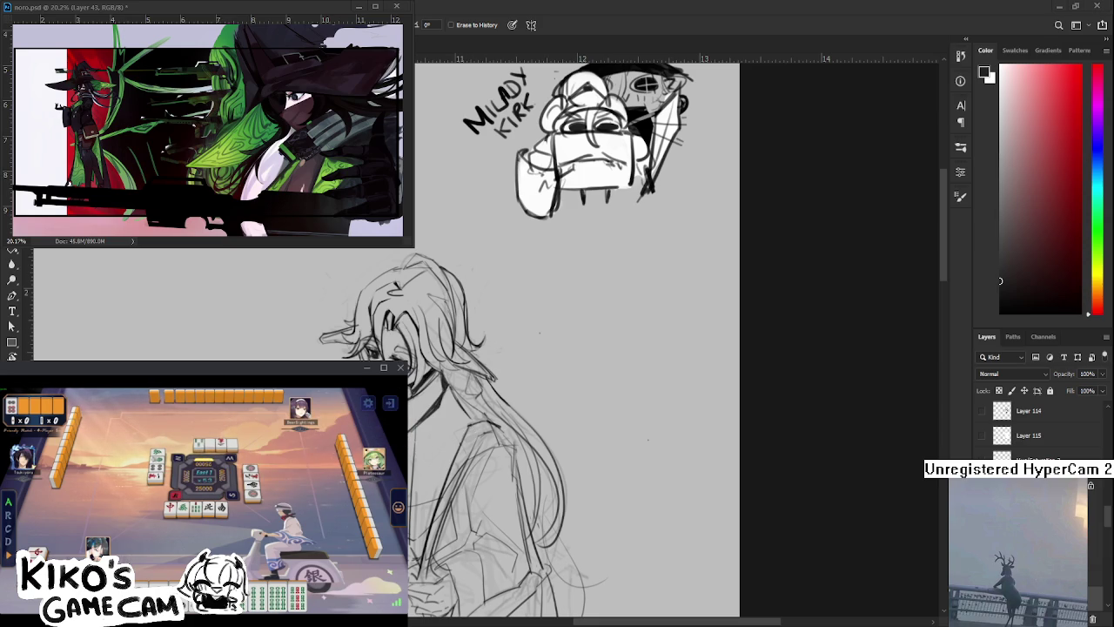
key(b)
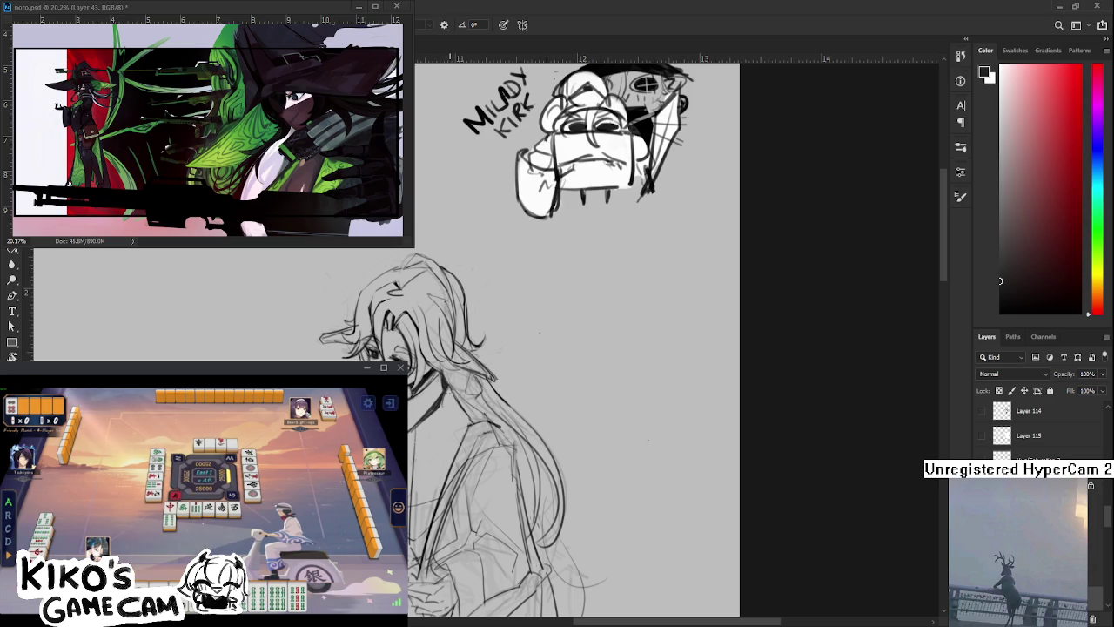
key(e)
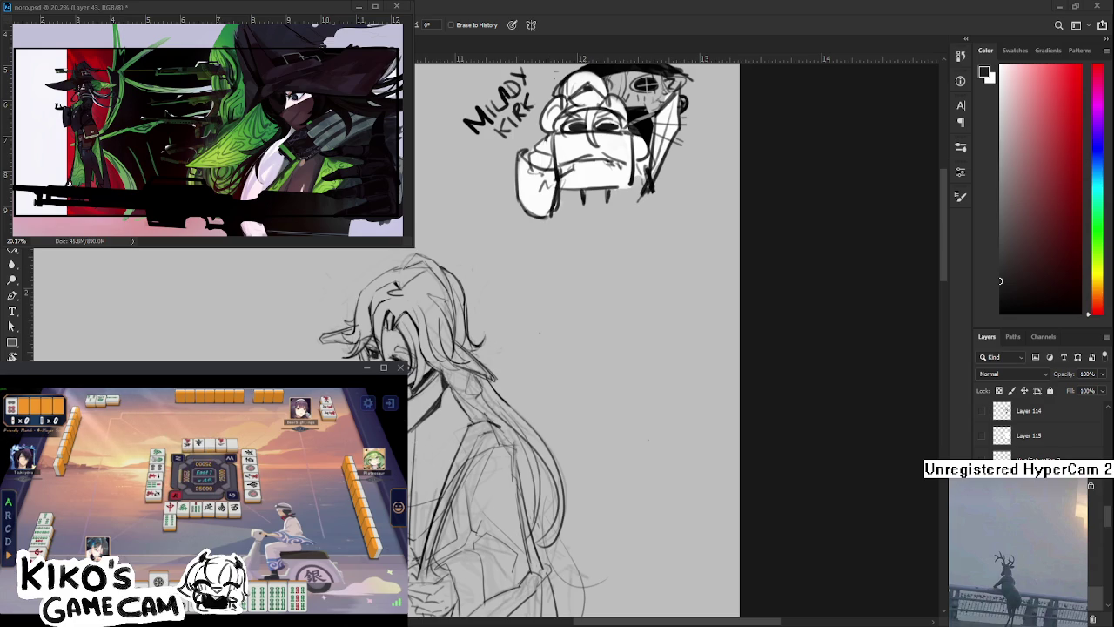
key(b)
key(e)
key(b)
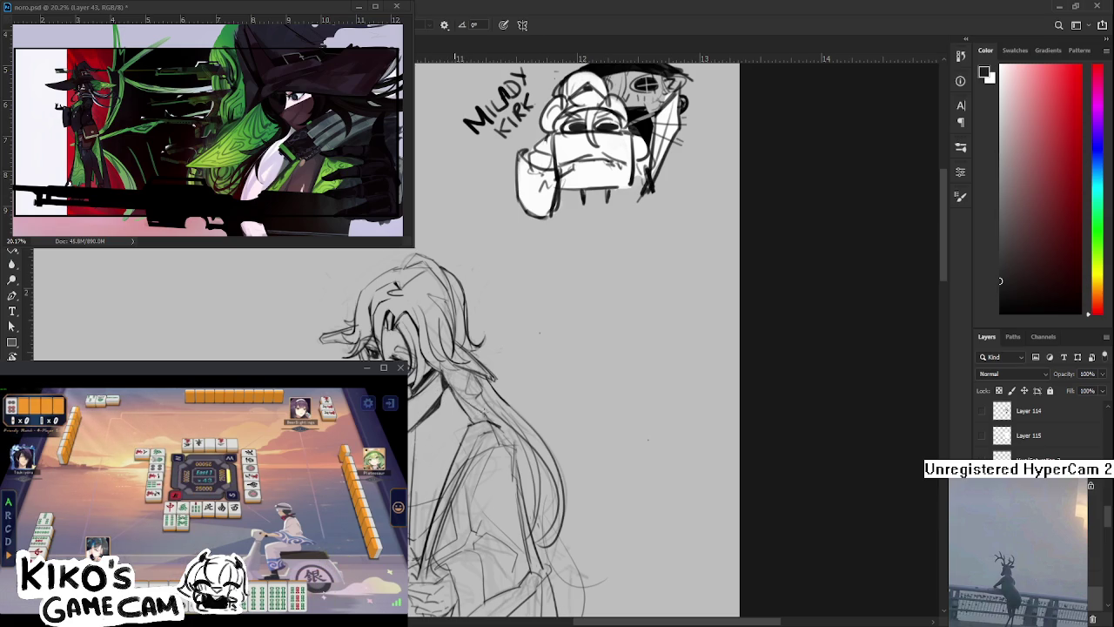
scroll(437, 467, up, 2)
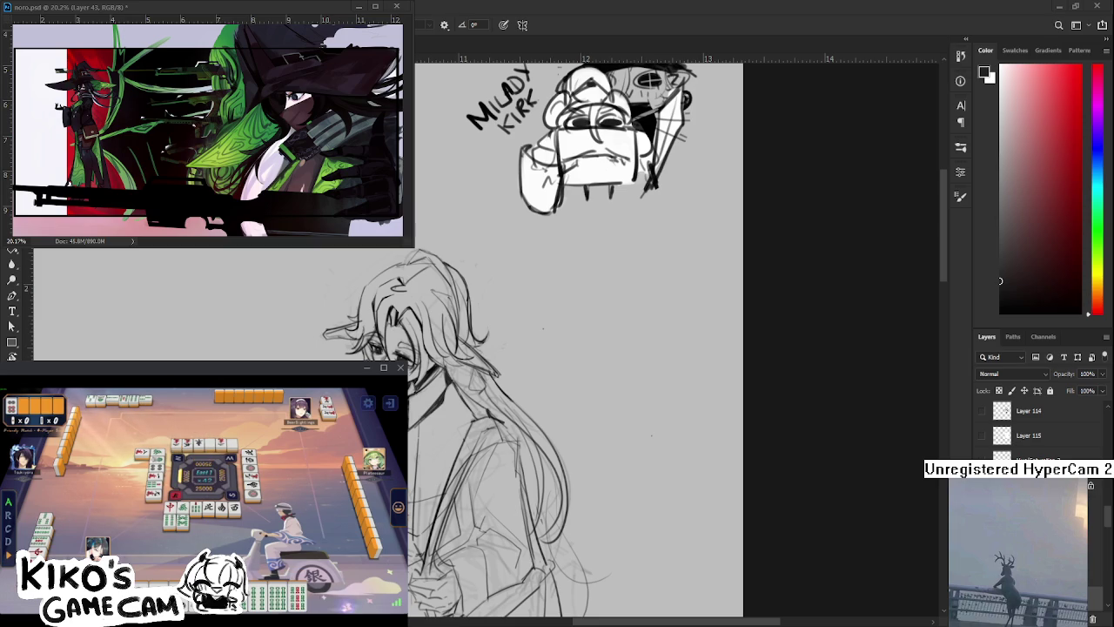
Ink the long-haired figure's collar lines darker, erasing stray marks
drag(444, 394, 439, 409)
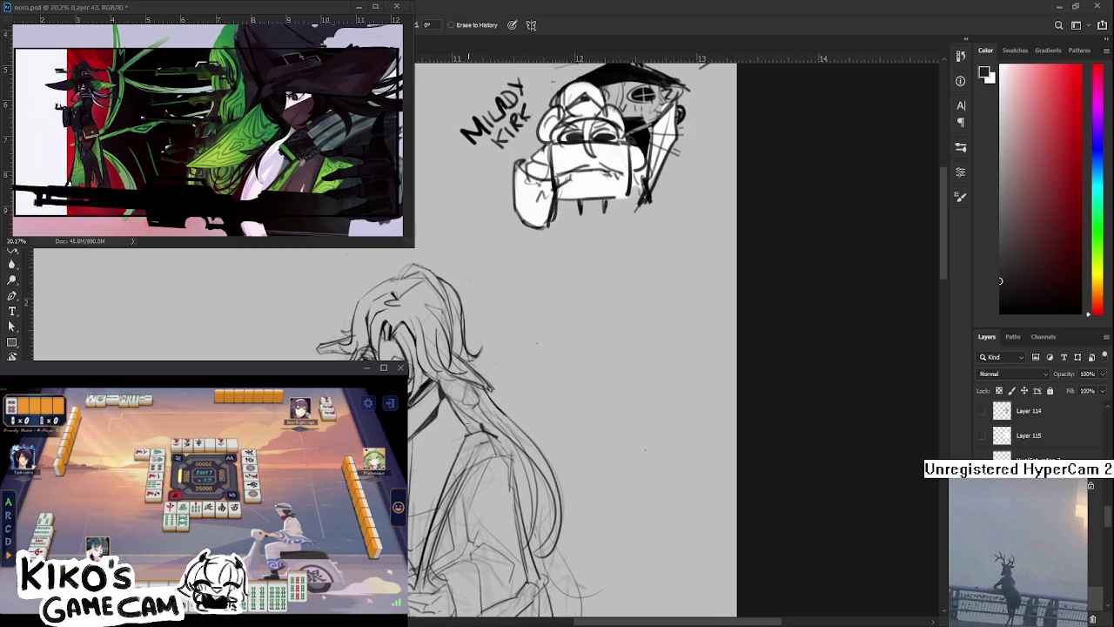
key(e)
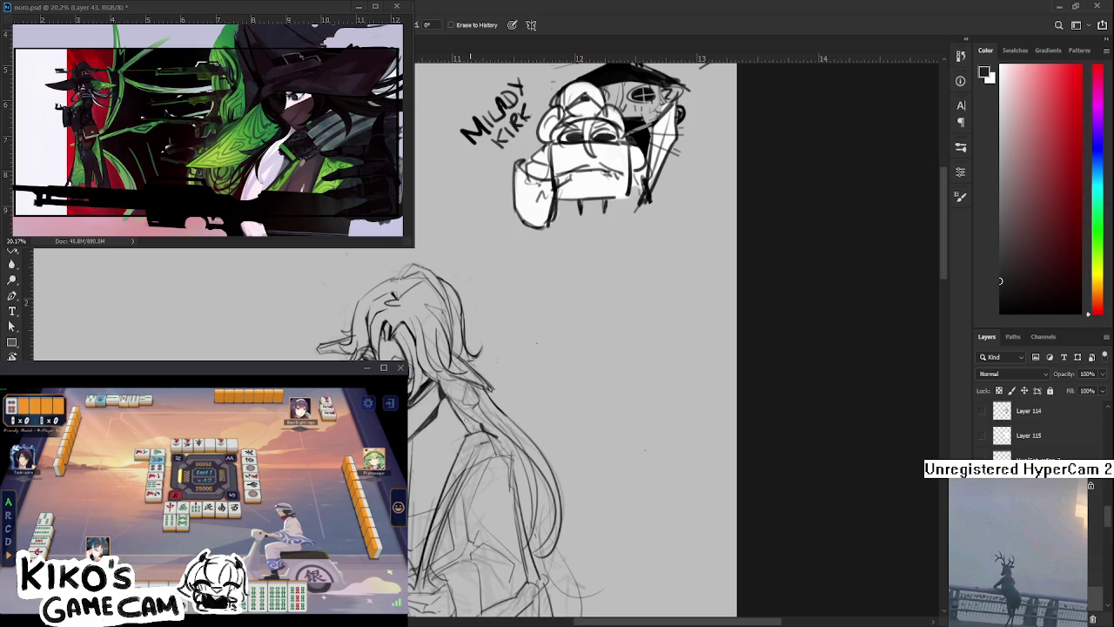
key(b)
key(e)
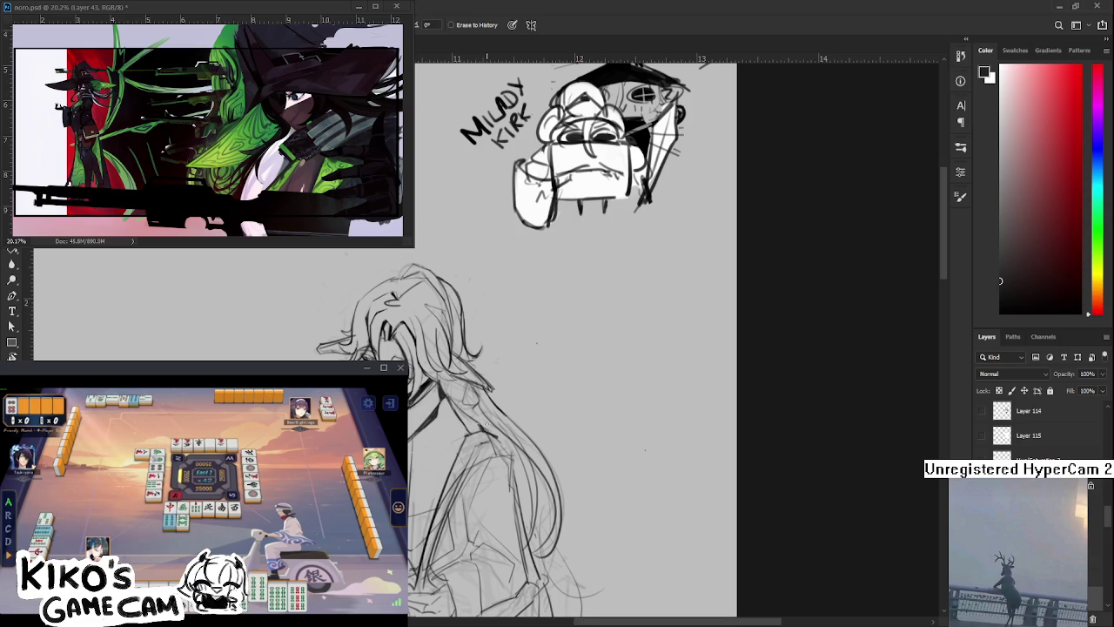
drag(484, 419, 524, 405)
key(b)
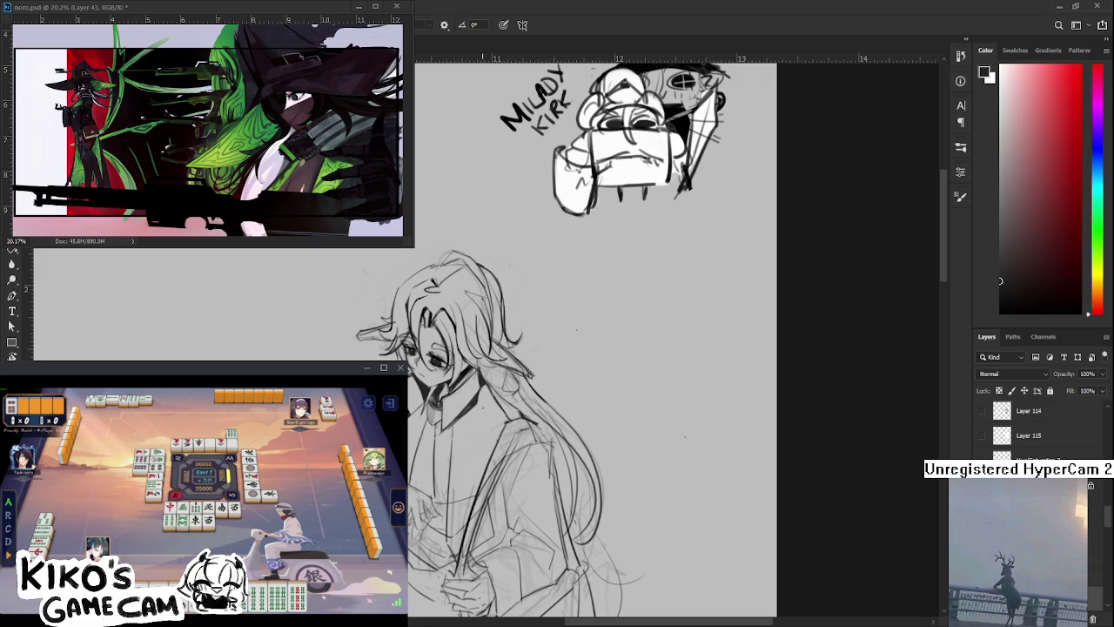
mouse_move(517, 418)
mouse_down()
mouse_move(488, 391)
mouse_move(492, 409)
mouse_up()
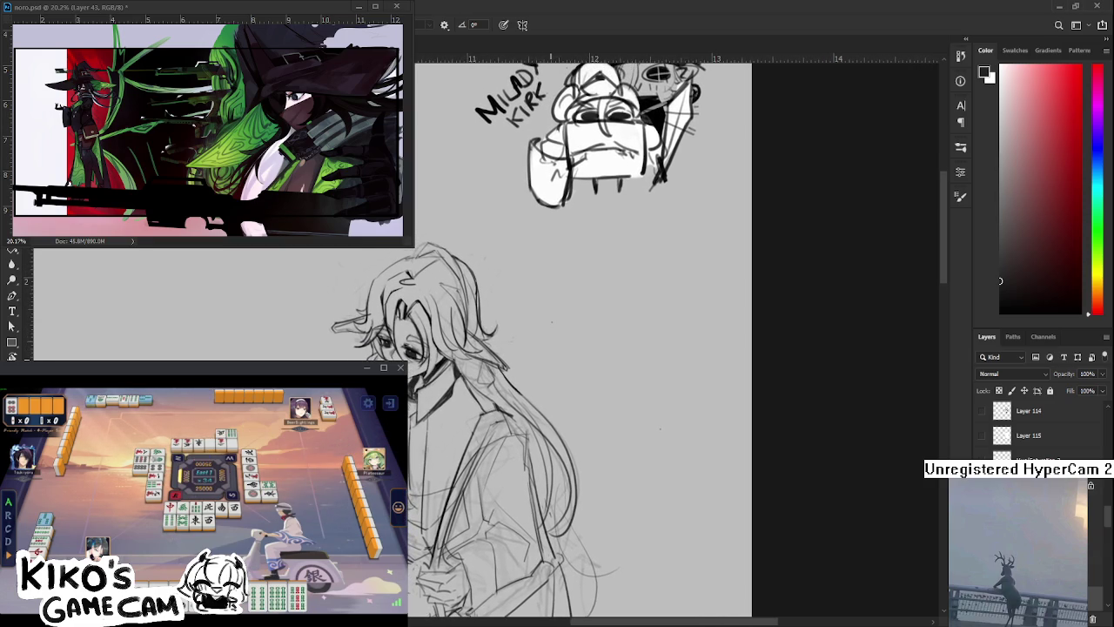
Add a black pointed crest to the MILADY KIRK helmet
drag(481, 380, 489, 428)
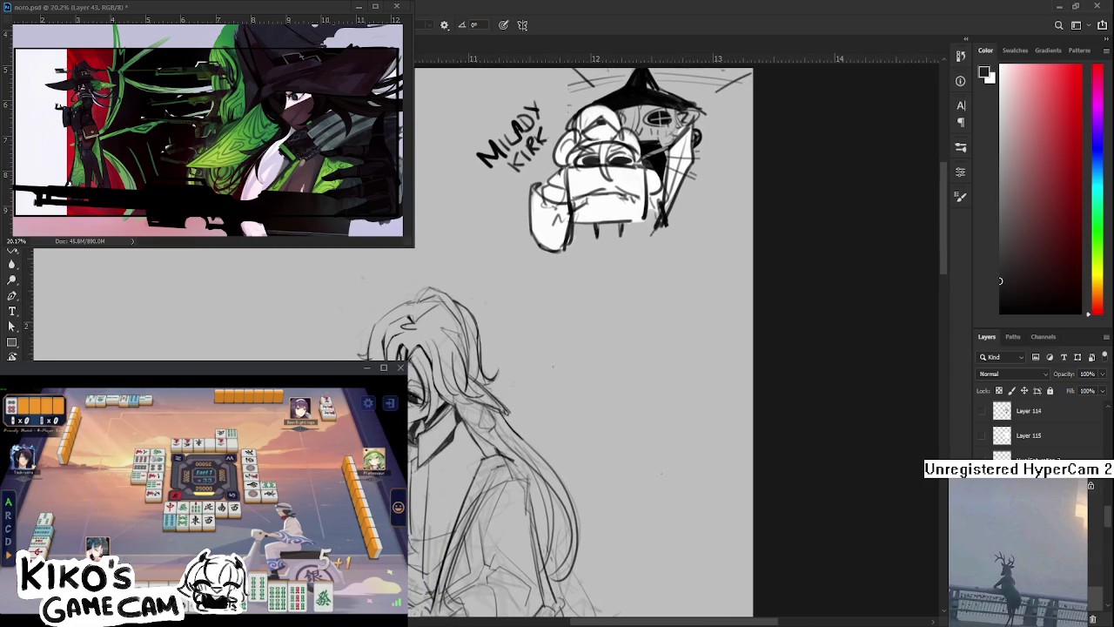
key(e)
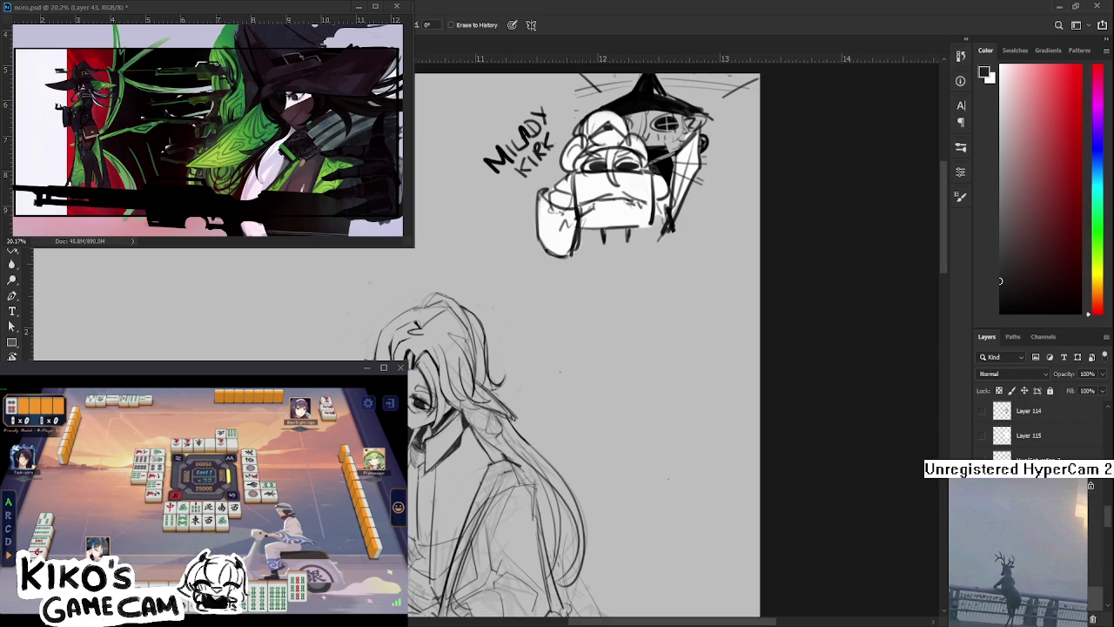
key(b)
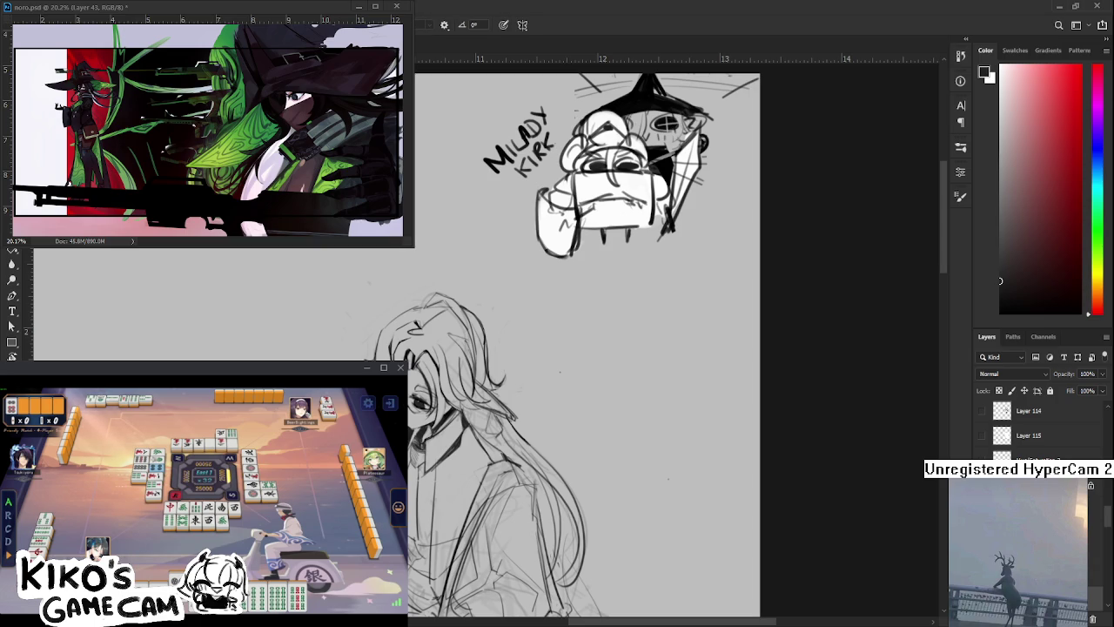
key(e)
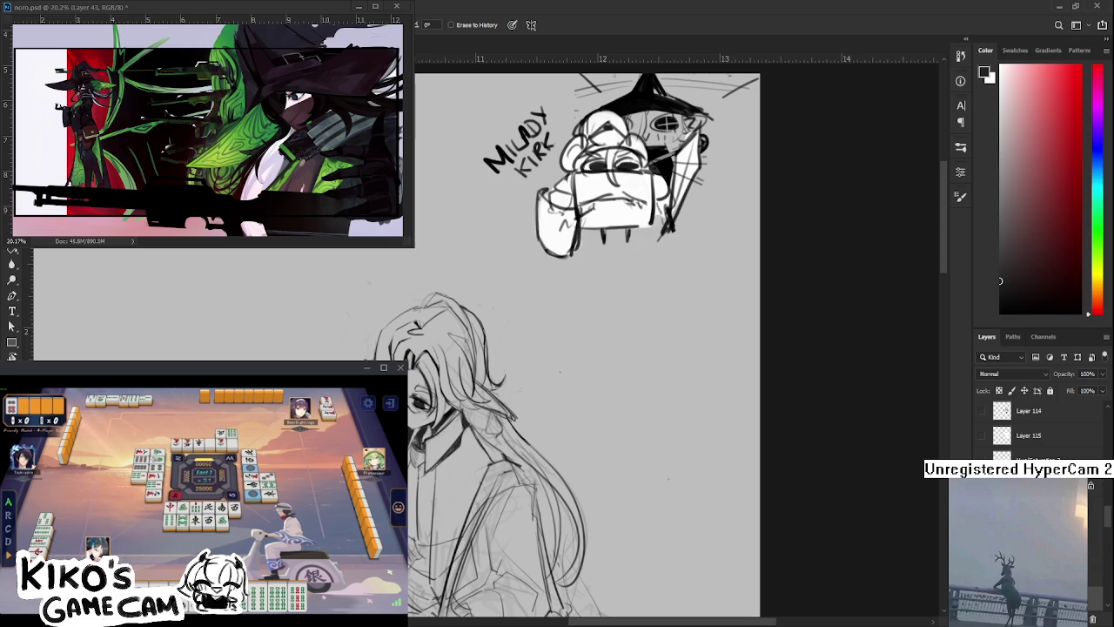
key(b)
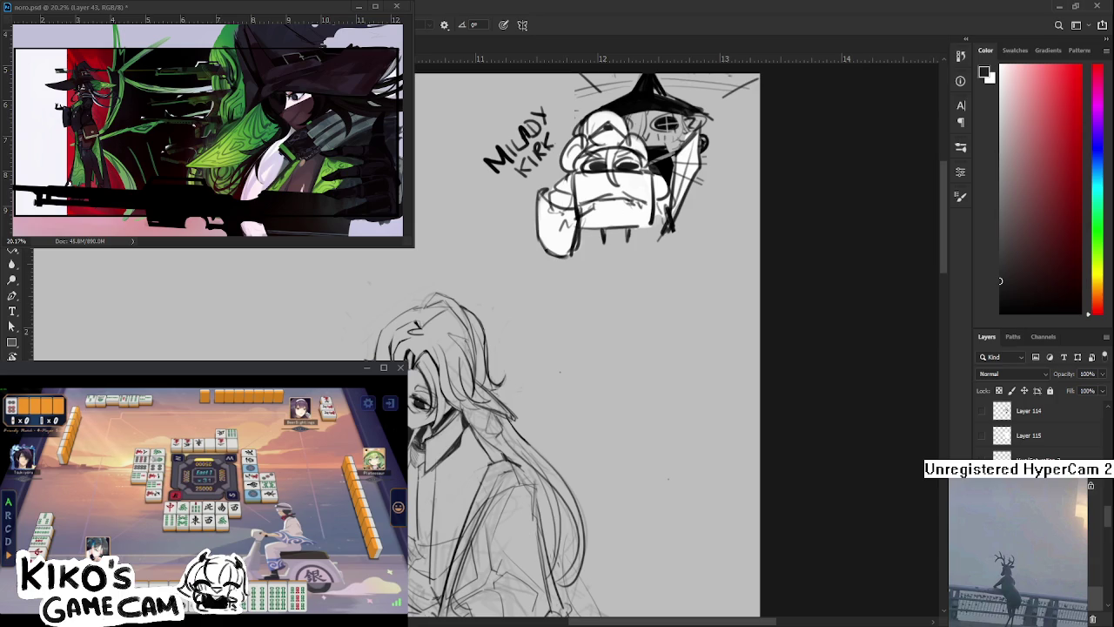
key(e)
key(b)
key(e)
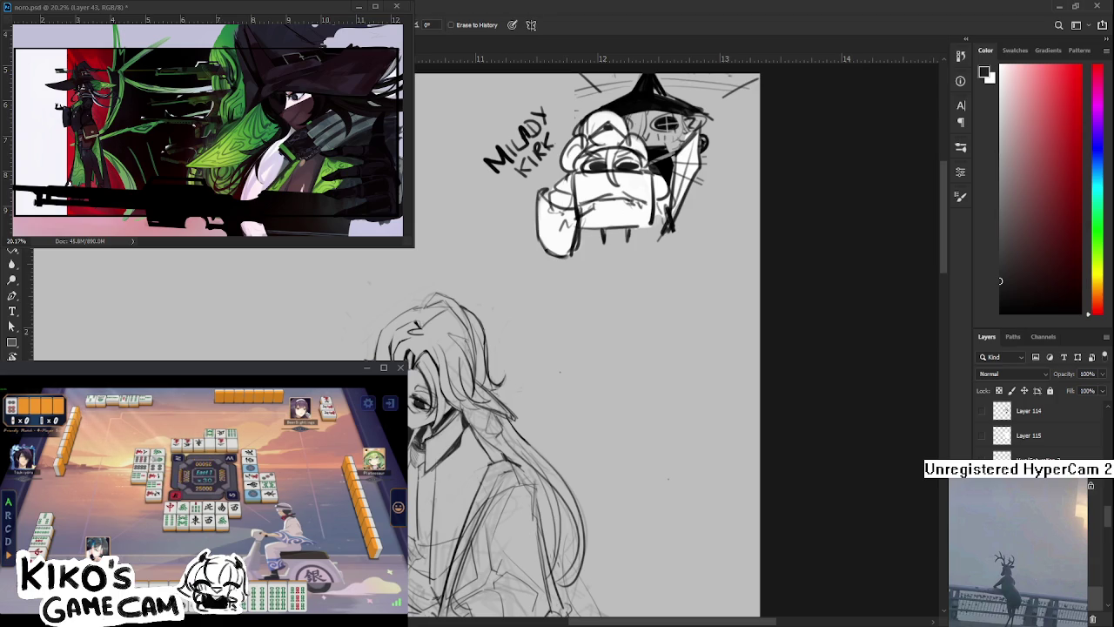
key(b)
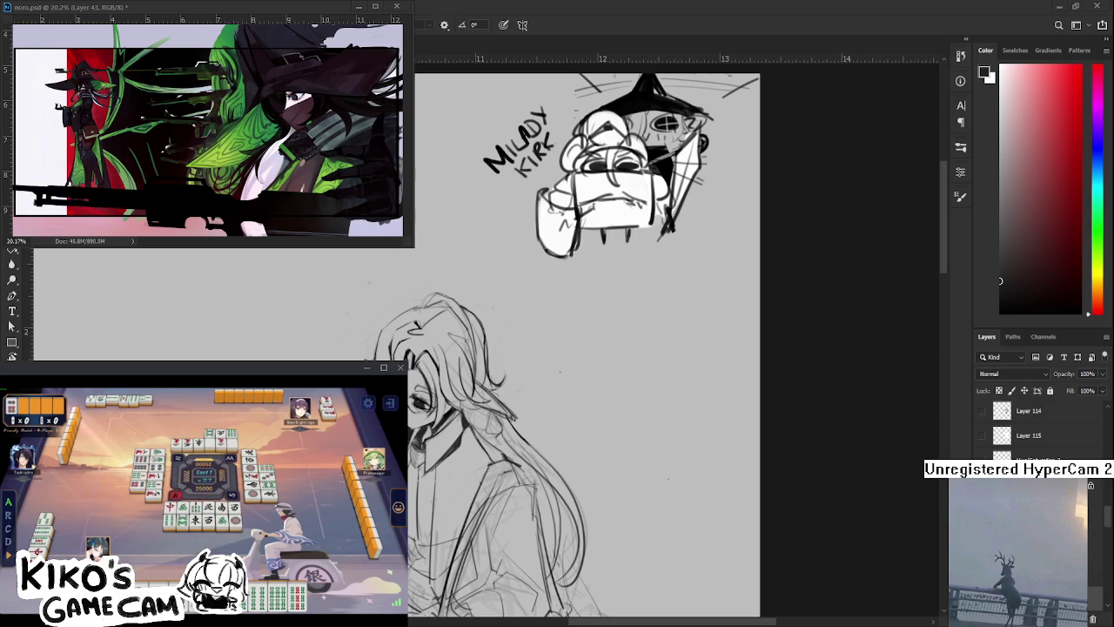
Draw the hand raised to the face and strengthen the collar and coat lines
drag(601, 339, 635, 323)
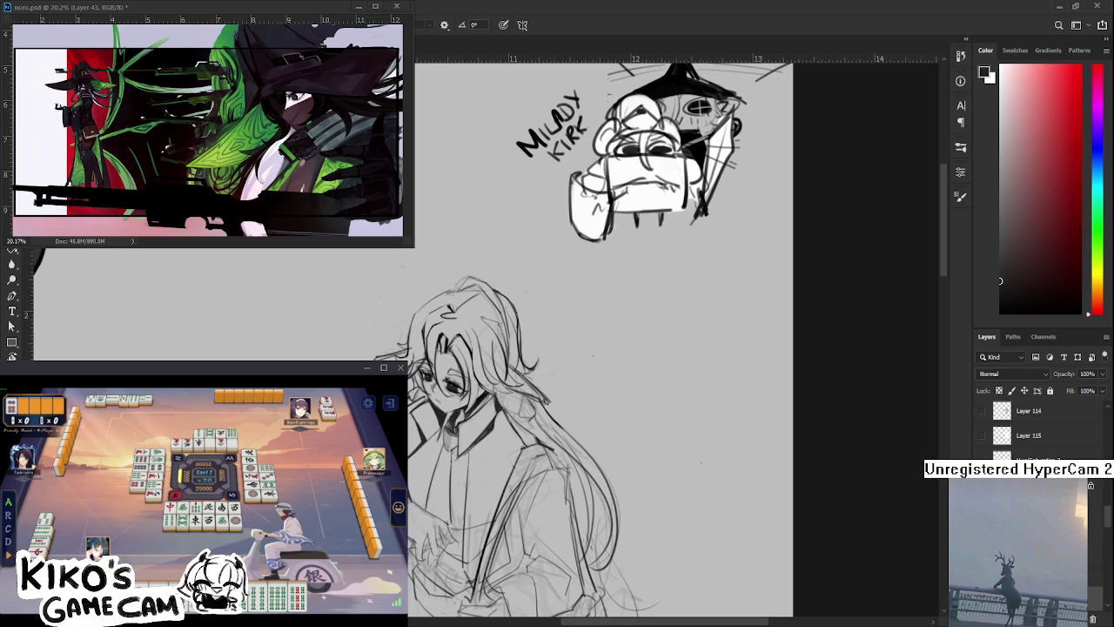
key(e)
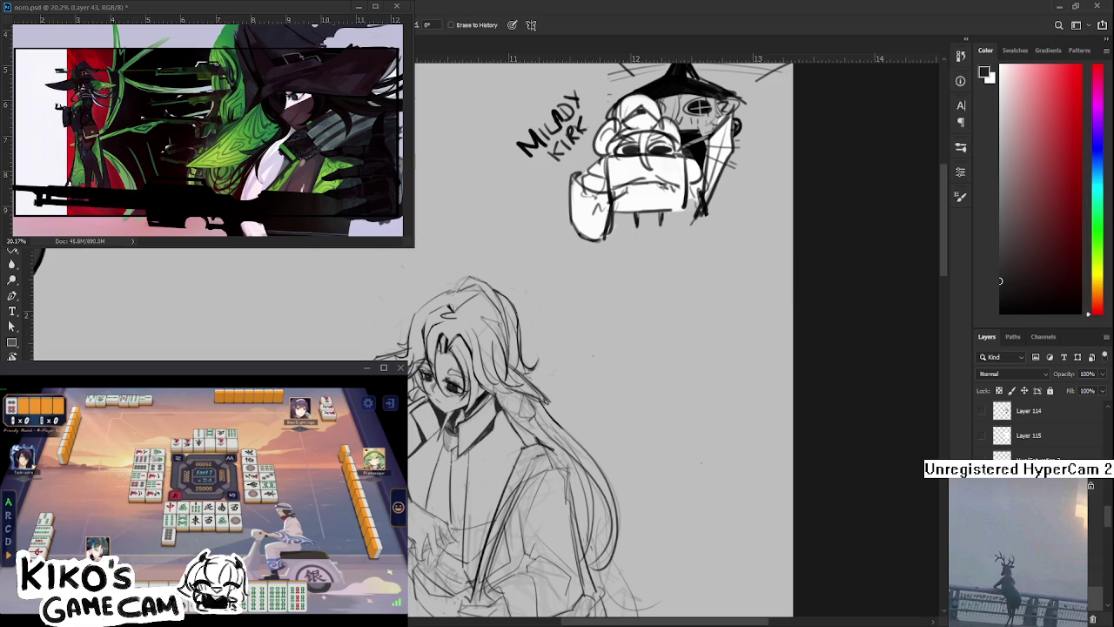
key(b)
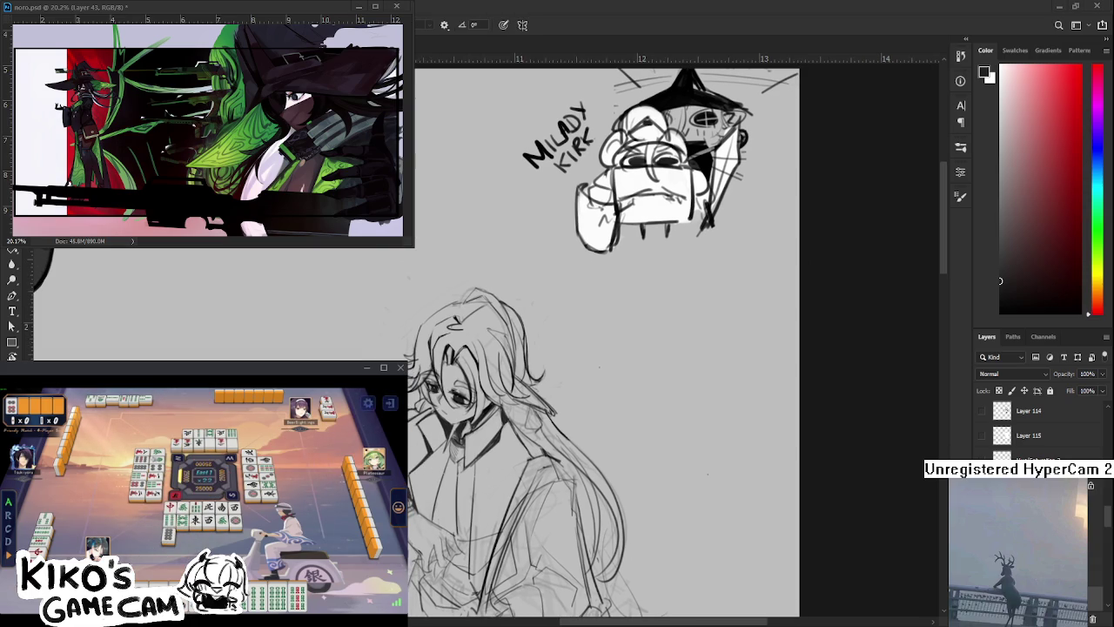
drag(610, 348, 634, 311)
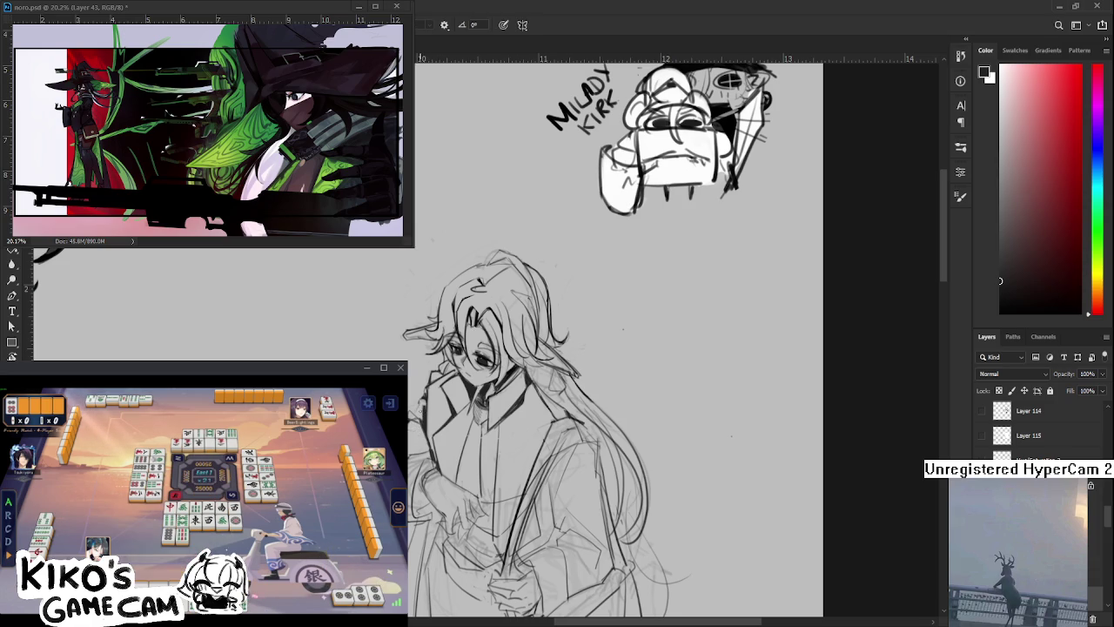
scroll(609, 348, down, 2)
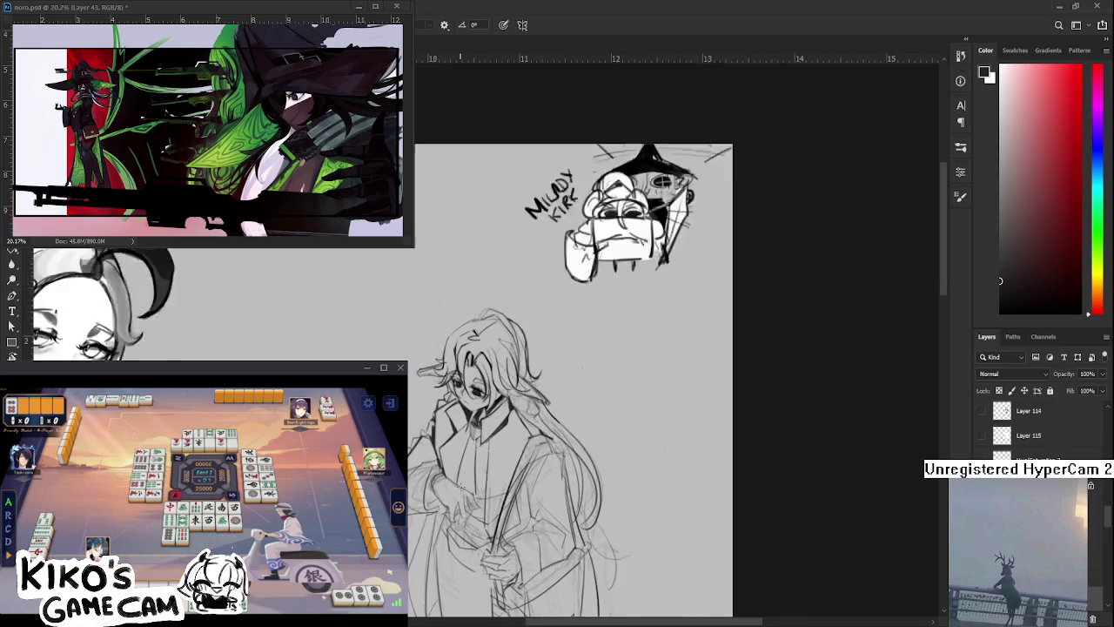
Firm up the raised hand, hair and coat-front outlines, erasing excess strokes
key(e)
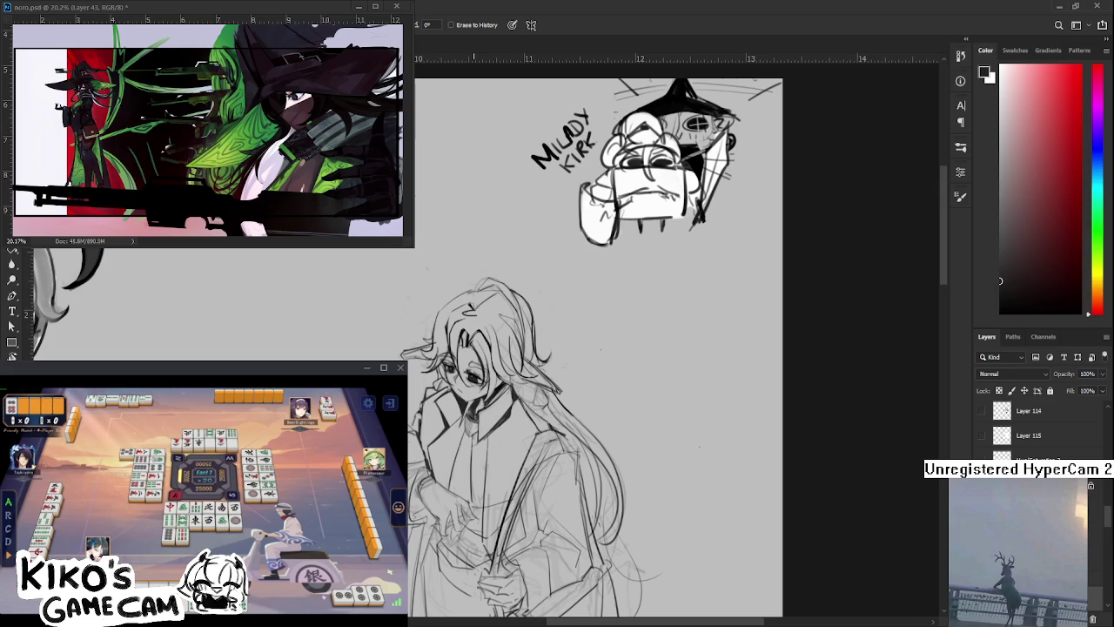
scroll(445, 435, up, 2)
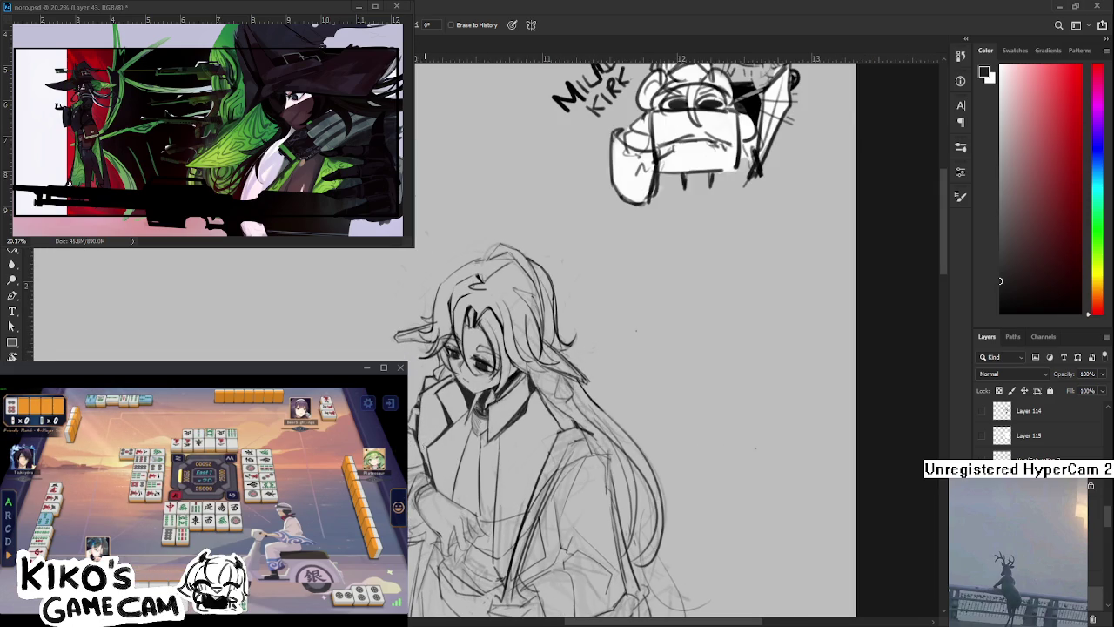
key(b)
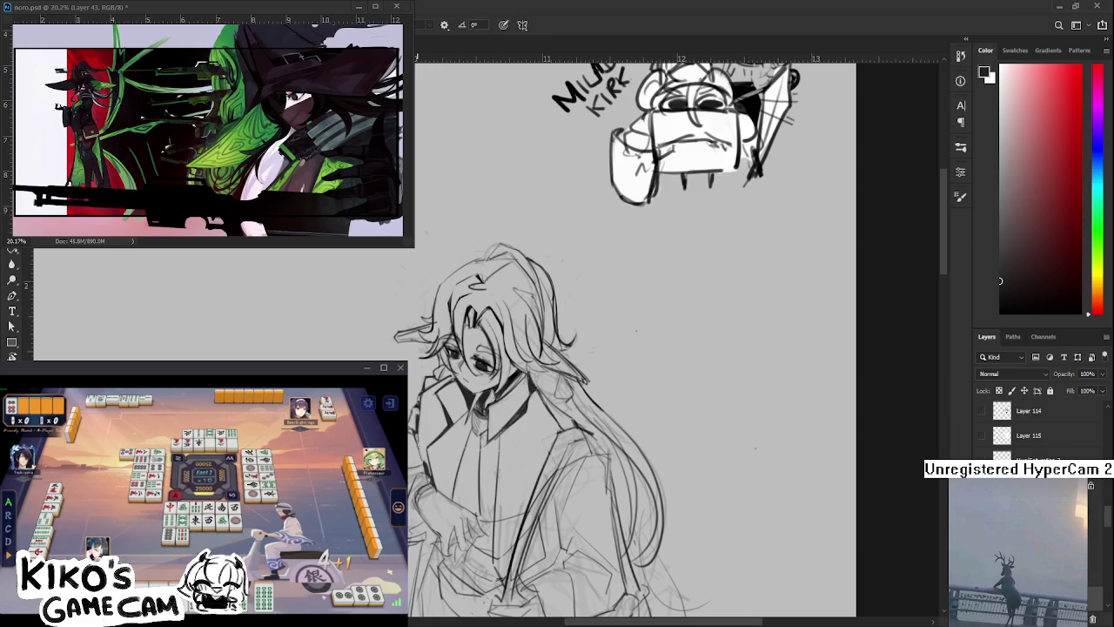
key(e)
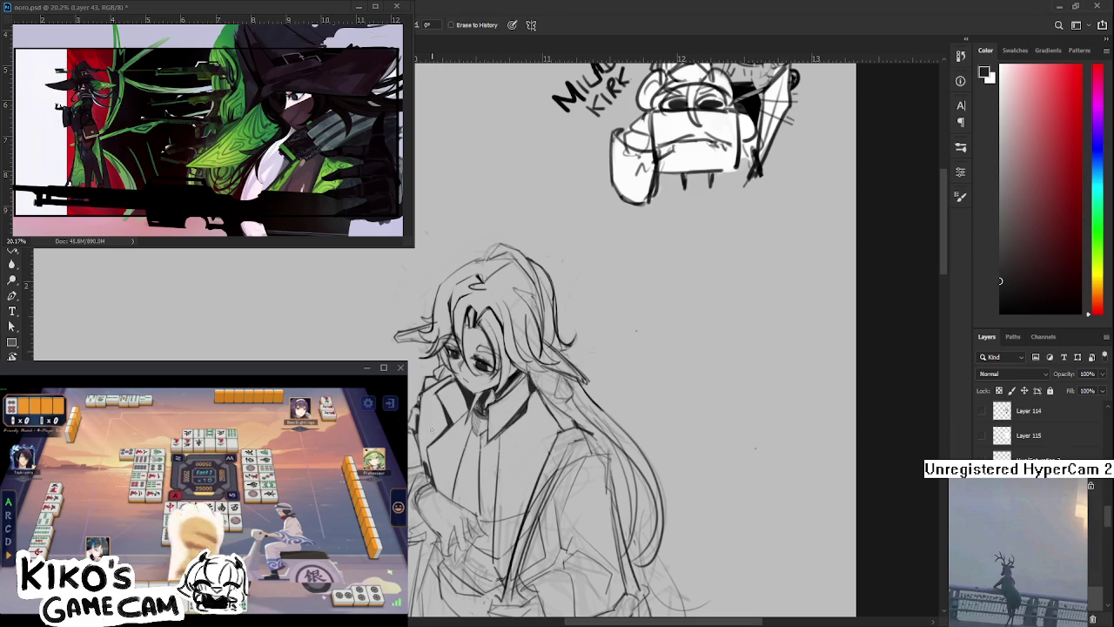
drag(439, 462, 451, 428)
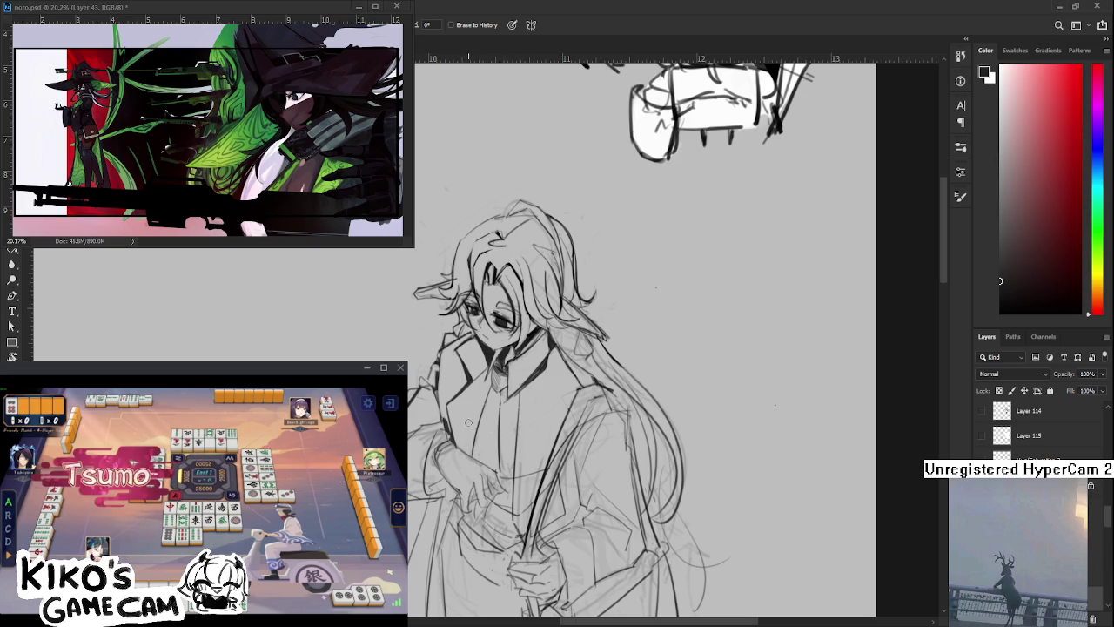
key(b)
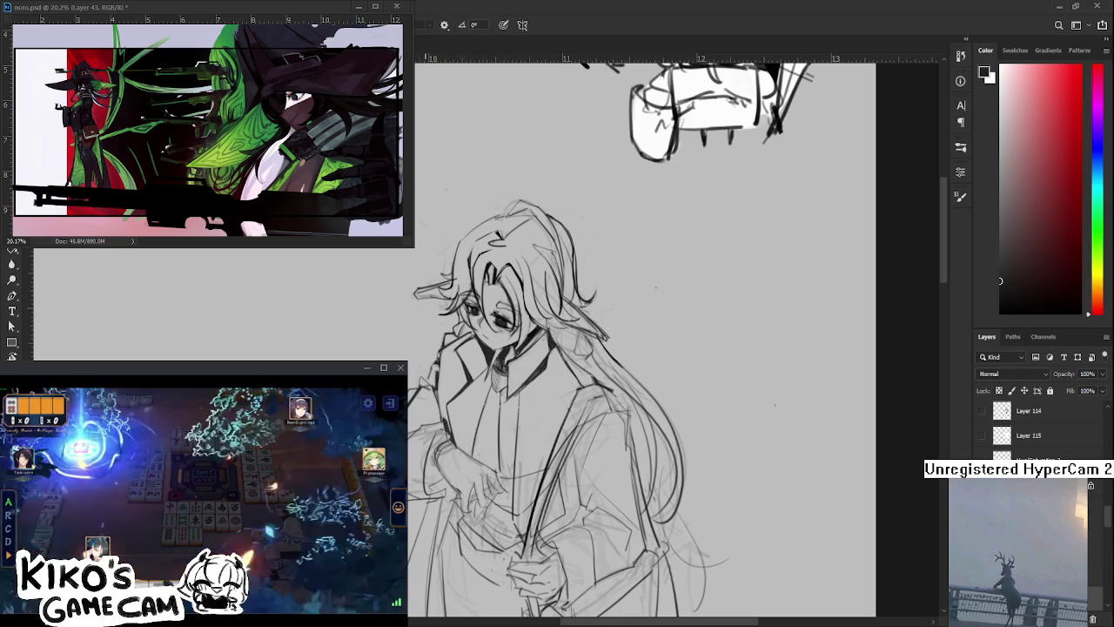
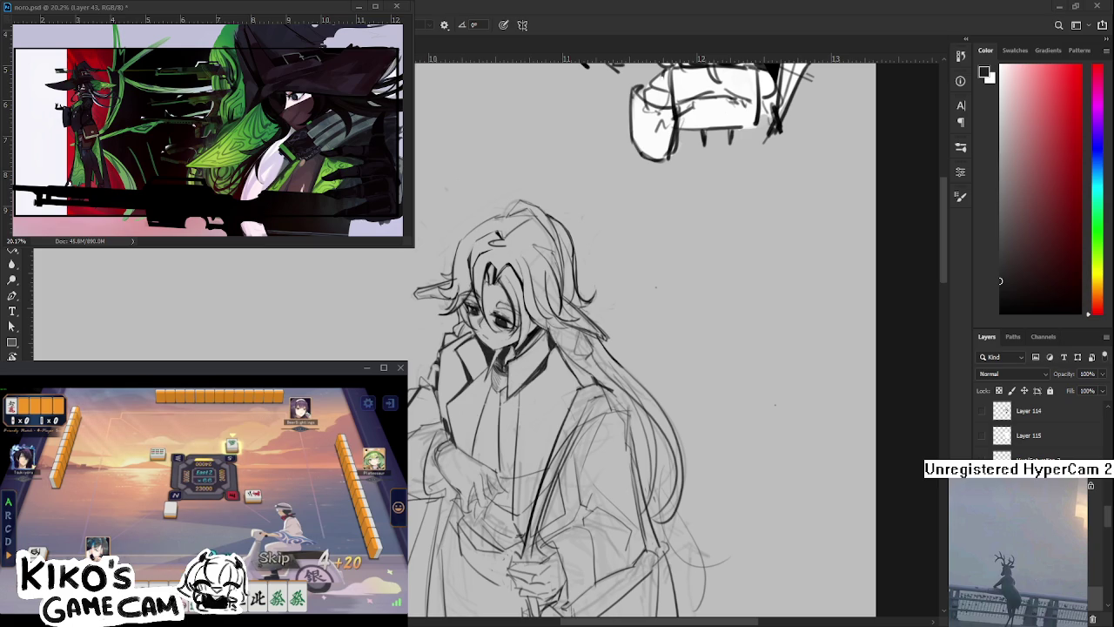
Refine the hair and face ink lines, alternating brush and eraser while panning across the sketch
scroll(651, 375, up, 1)
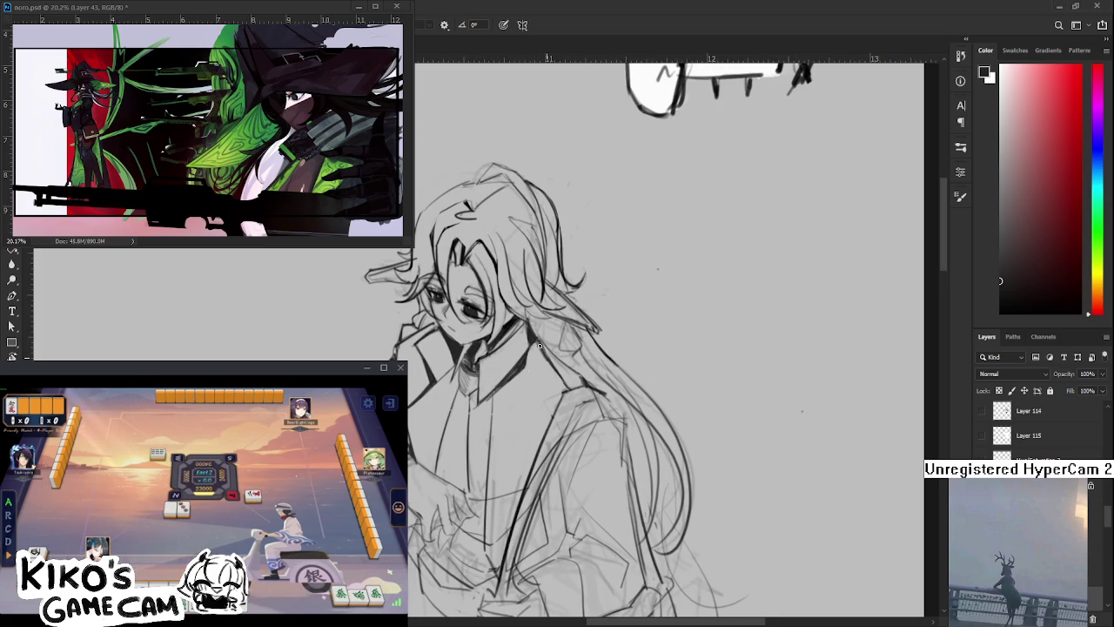
key(e)
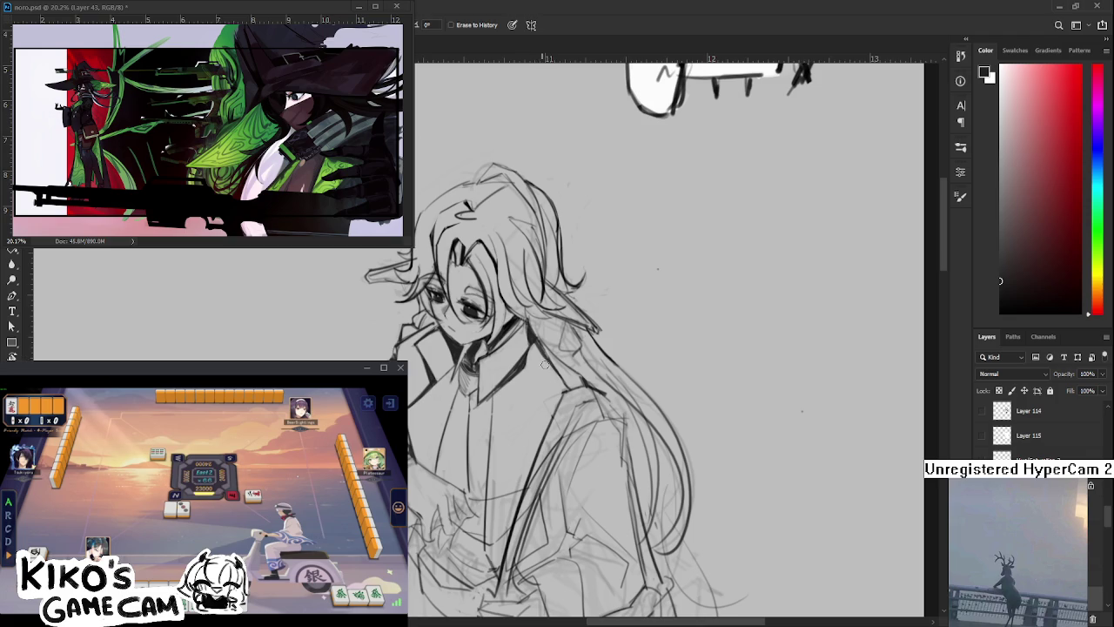
scroll(537, 359, down, 2)
scroll(531, 370, down, 2)
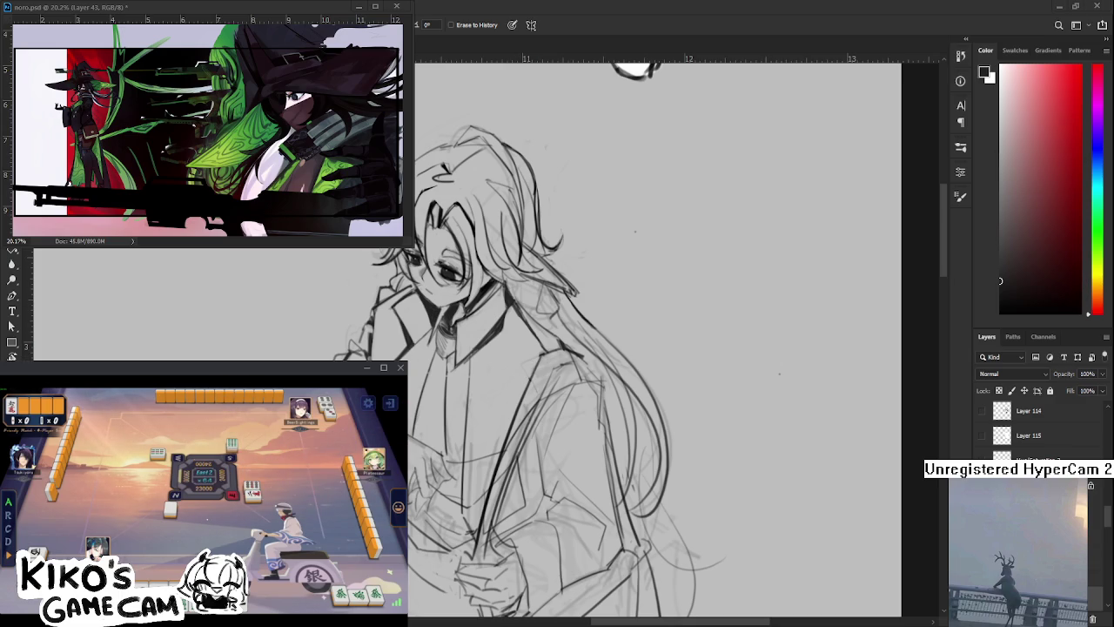
drag(445, 428, 347, 487)
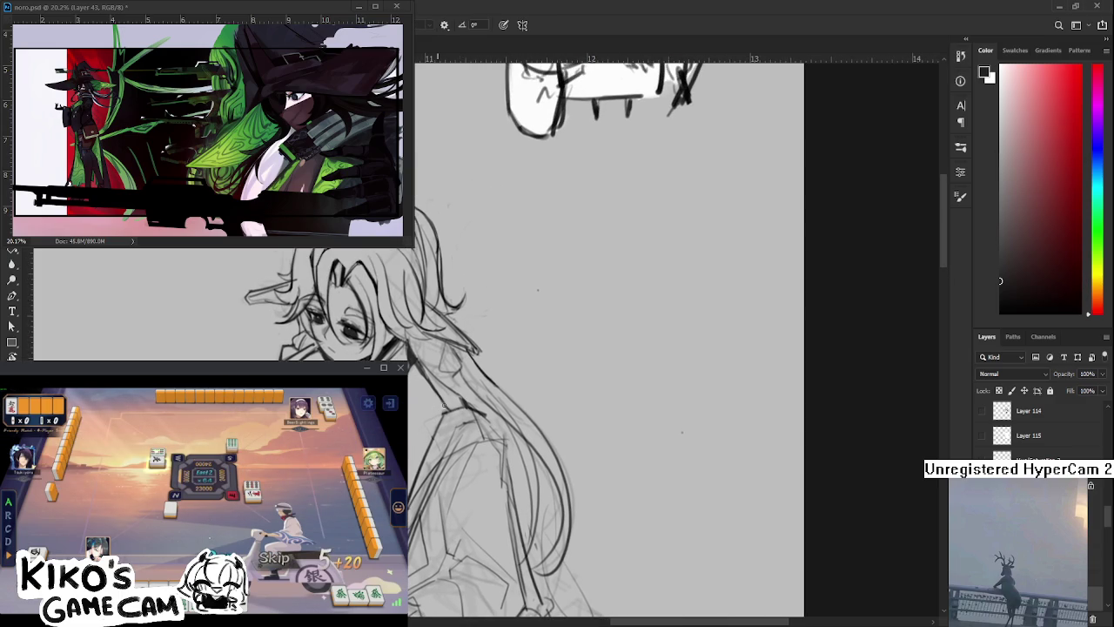
key(e)
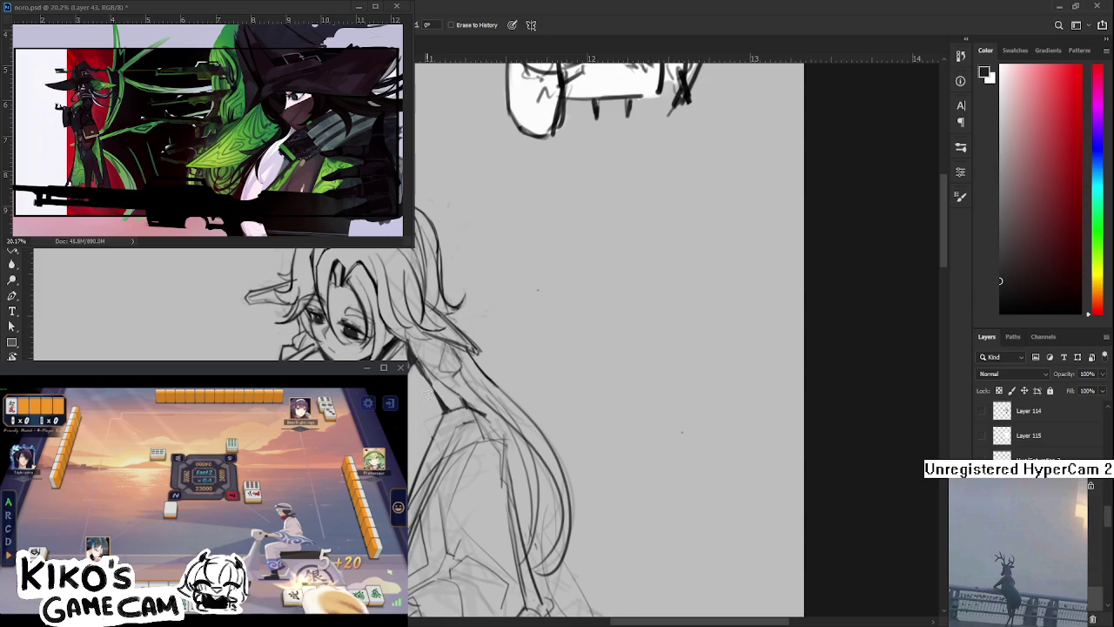
key(b)
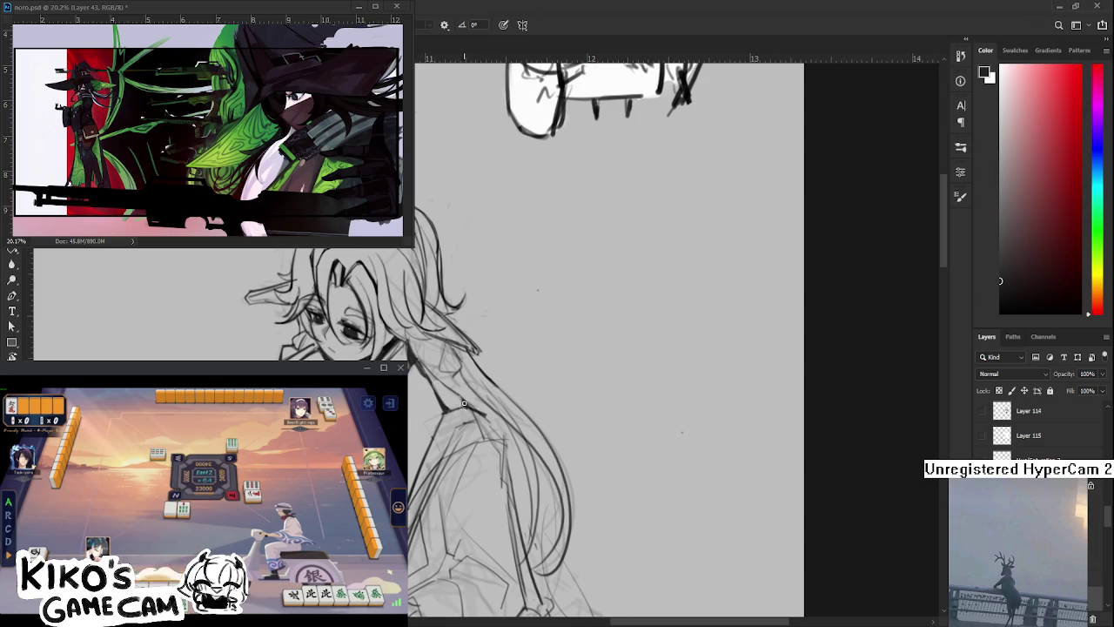
key(e)
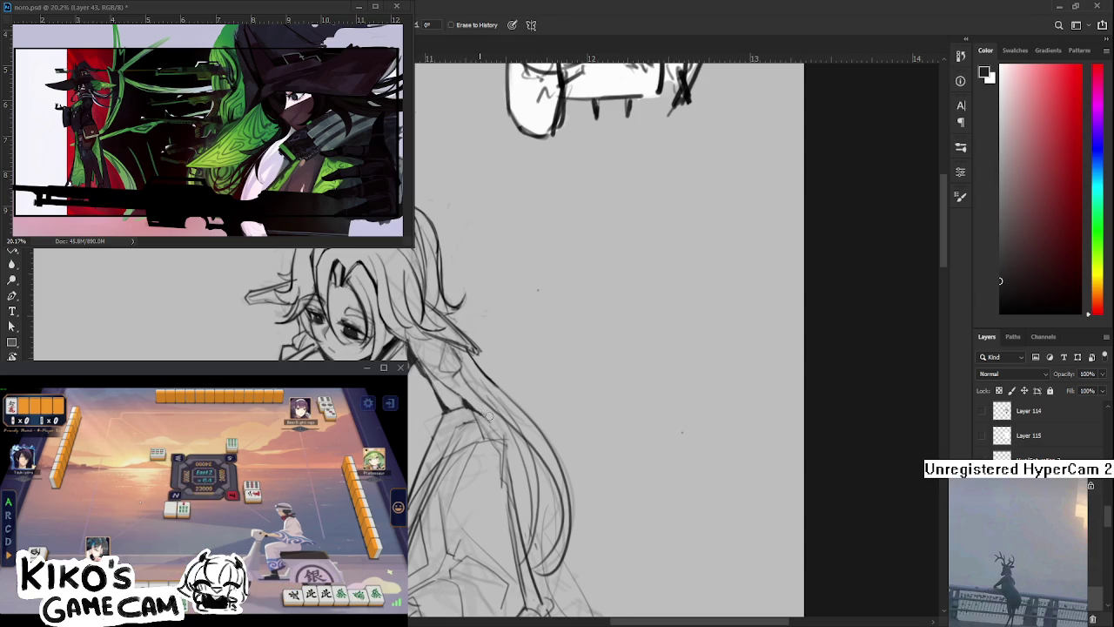
Reframe and tilt the view, then erase part of a stray sketch stroke
drag(486, 413, 442, 423)
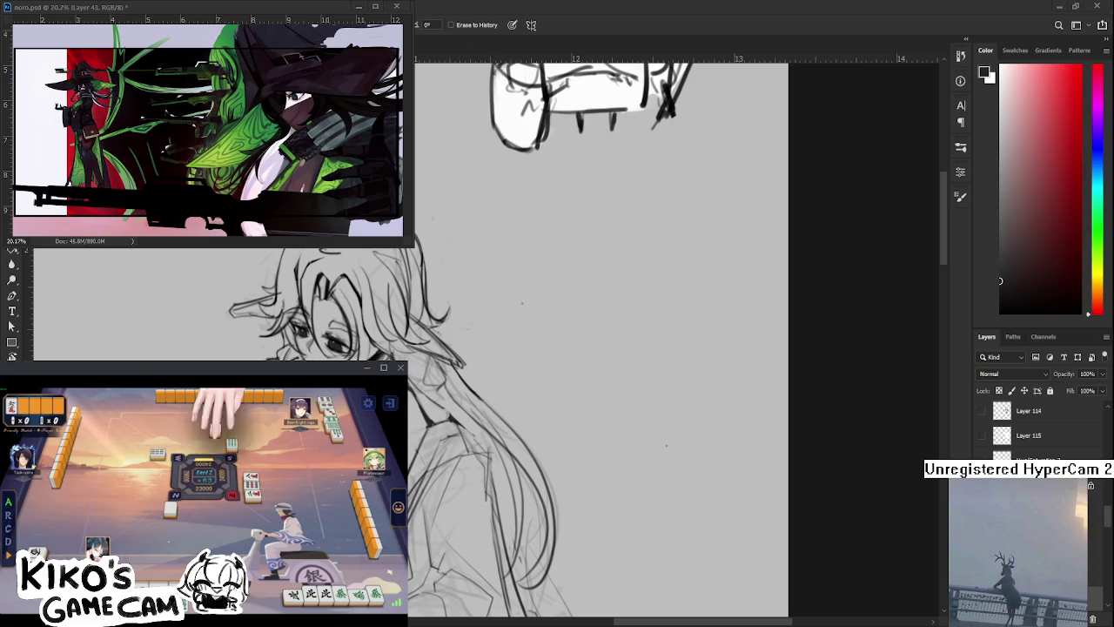
drag(523, 392, 551, 319)
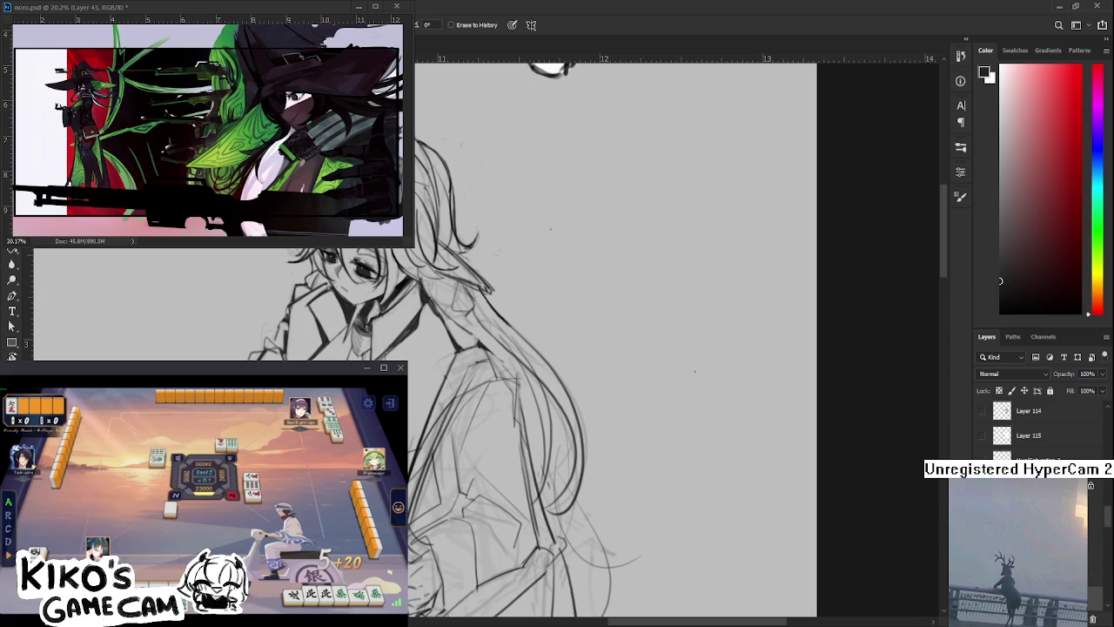
mouse_move(438, 363)
mouse_down()
mouse_move(455, 415)
mouse_move(443, 391)
mouse_move(422, 445)
mouse_move(414, 420)
mouse_move(410, 502)
mouse_up()
key(b)
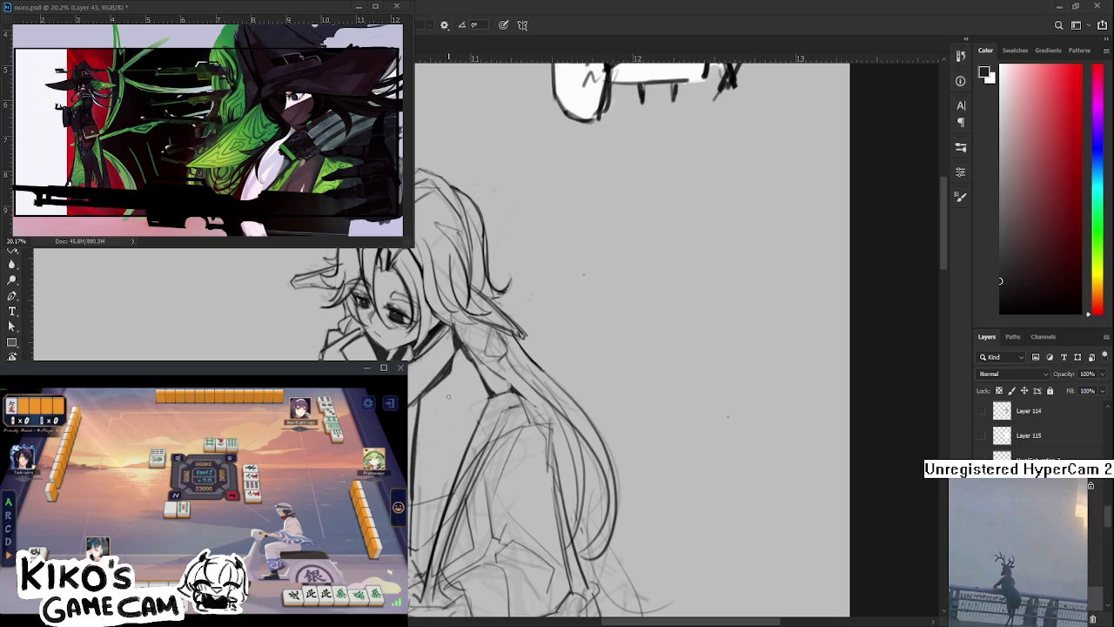
key(e)
drag(413, 418, 412, 496)
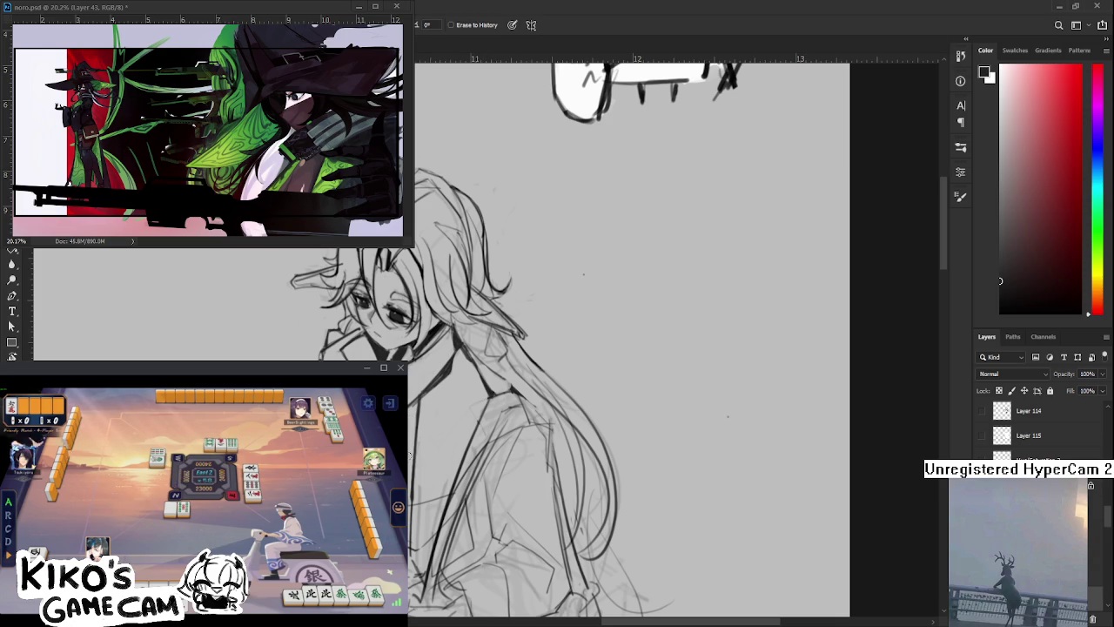
Rotate the canvas to a comfortable drawing angle and pan the drawing to the right
key(b)
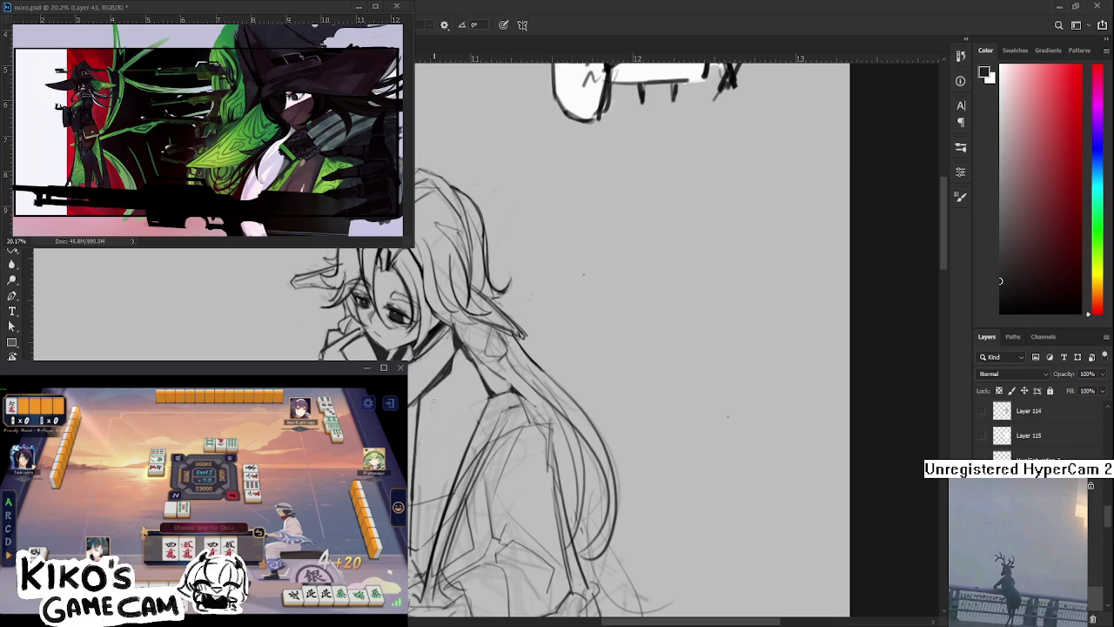
key(e)
key(r)
mouse_move(479, 440)
mouse_down()
mouse_move(426, 427)
mouse_move(450, 437)
mouse_up()
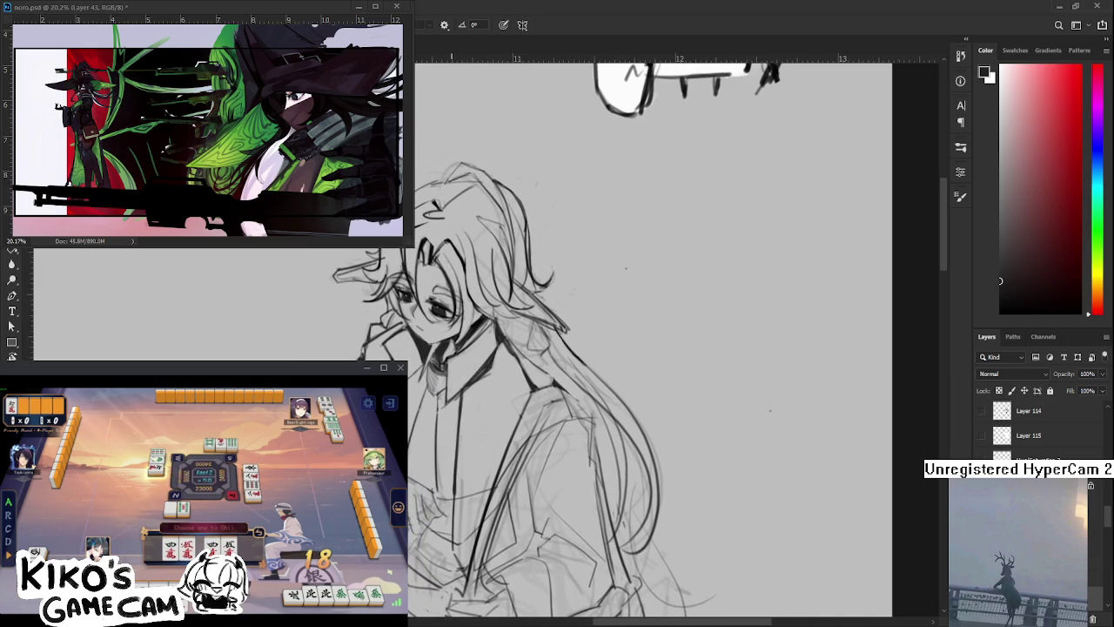
drag(409, 464, 488, 461)
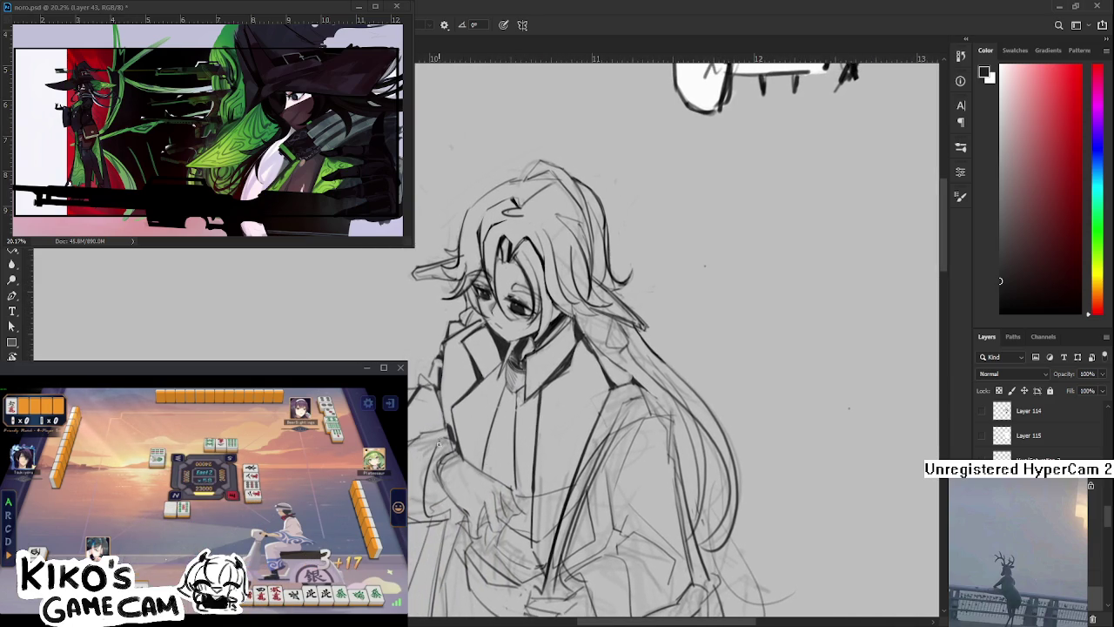
Ink bold dark strokes over the raised hand and wrist cuff near the face
mouse_move(428, 477)
mouse_down()
mouse_move(427, 512)
mouse_move(447, 515)
mouse_up()
mouse_move(431, 481)
mouse_down()
mouse_move(430, 497)
mouse_move(461, 519)
mouse_up()
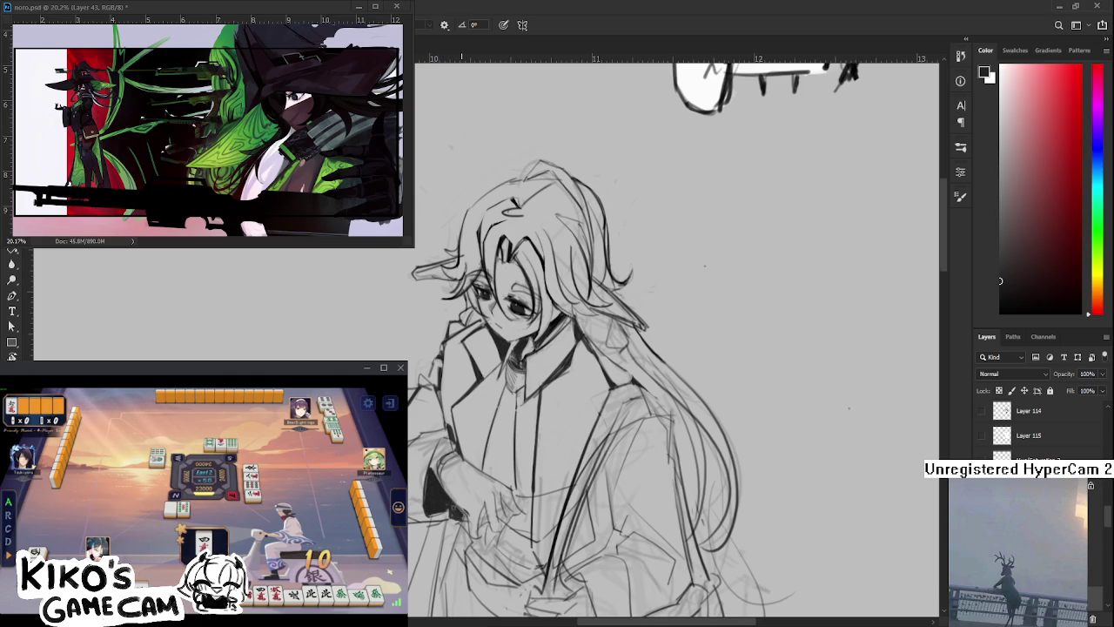
drag(433, 463, 437, 484)
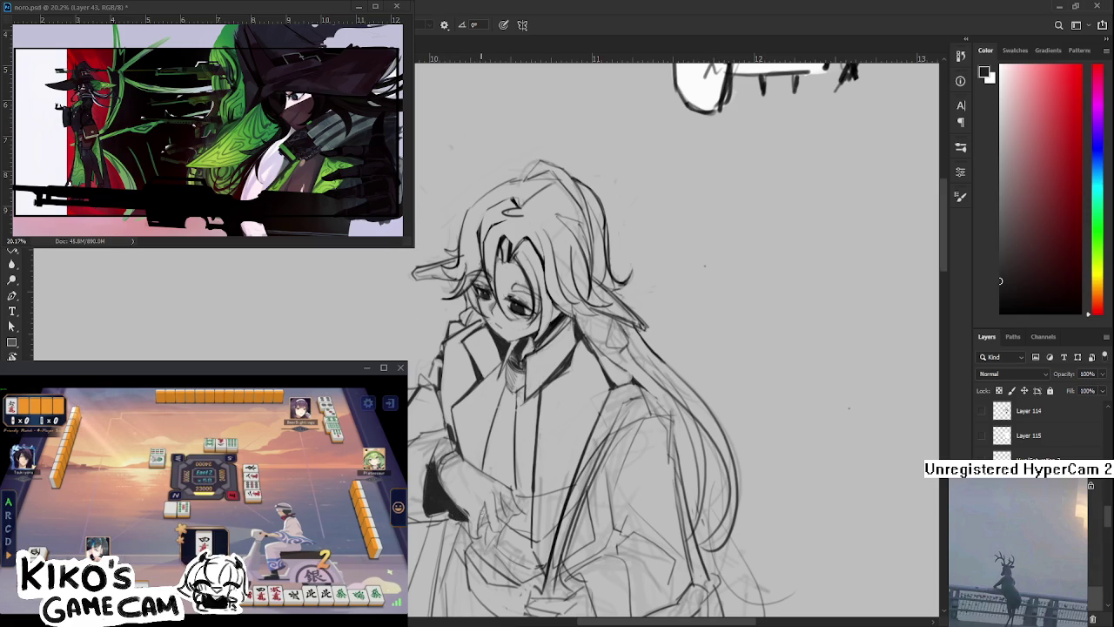
scroll(676, 339, down, 2)
scroll(677, 340, up, 2)
Tidy the hand's ink edges with the eraser, then pan toward the whole figure
key(e)
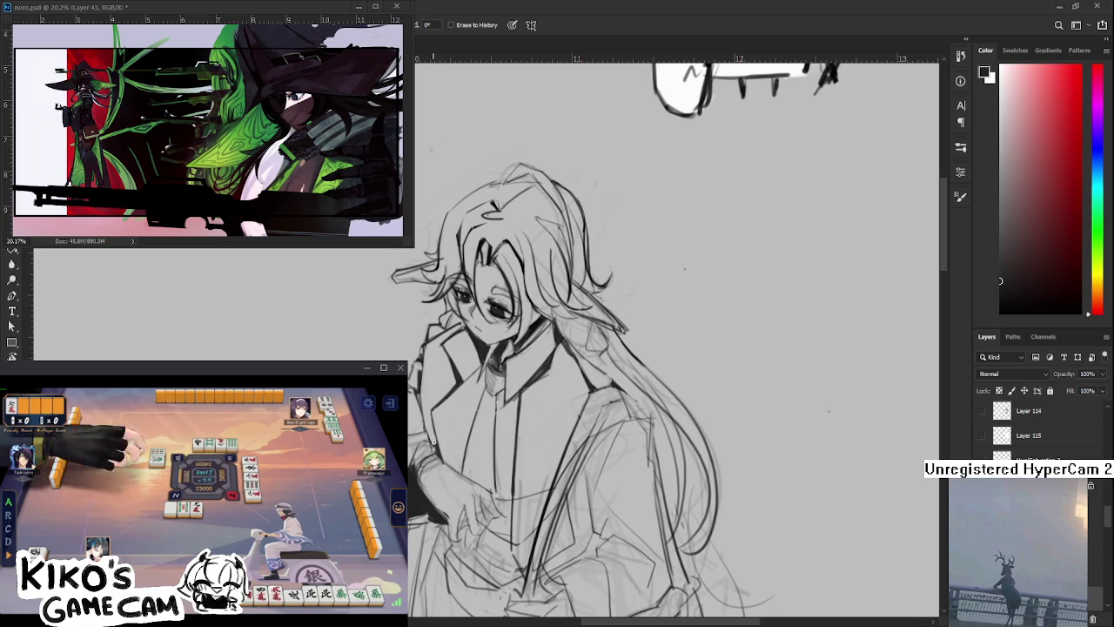
key(b)
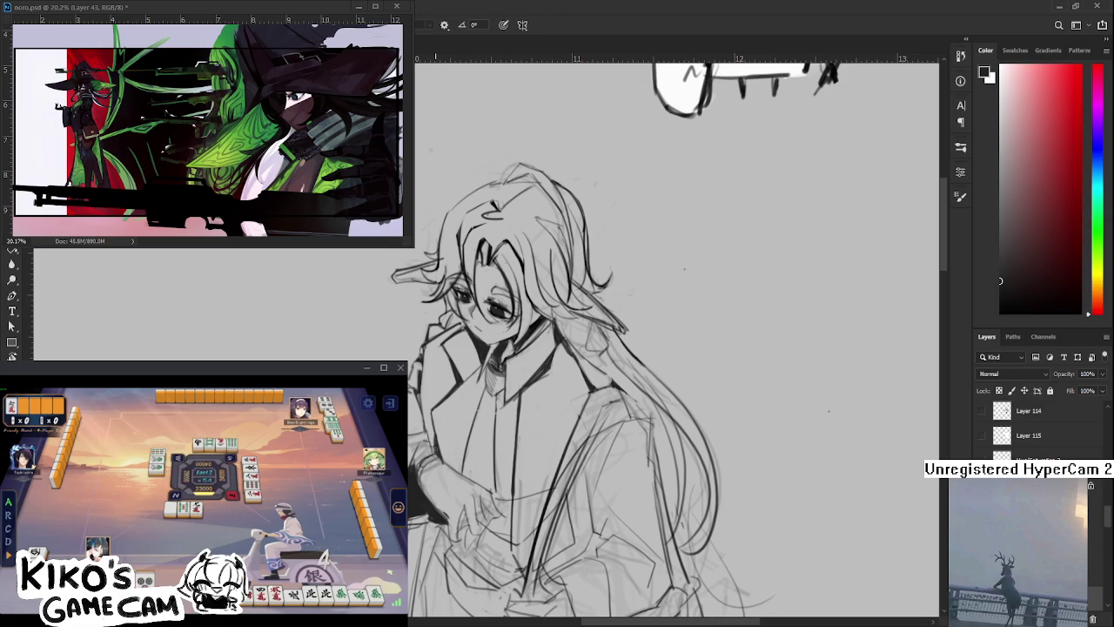
key(e)
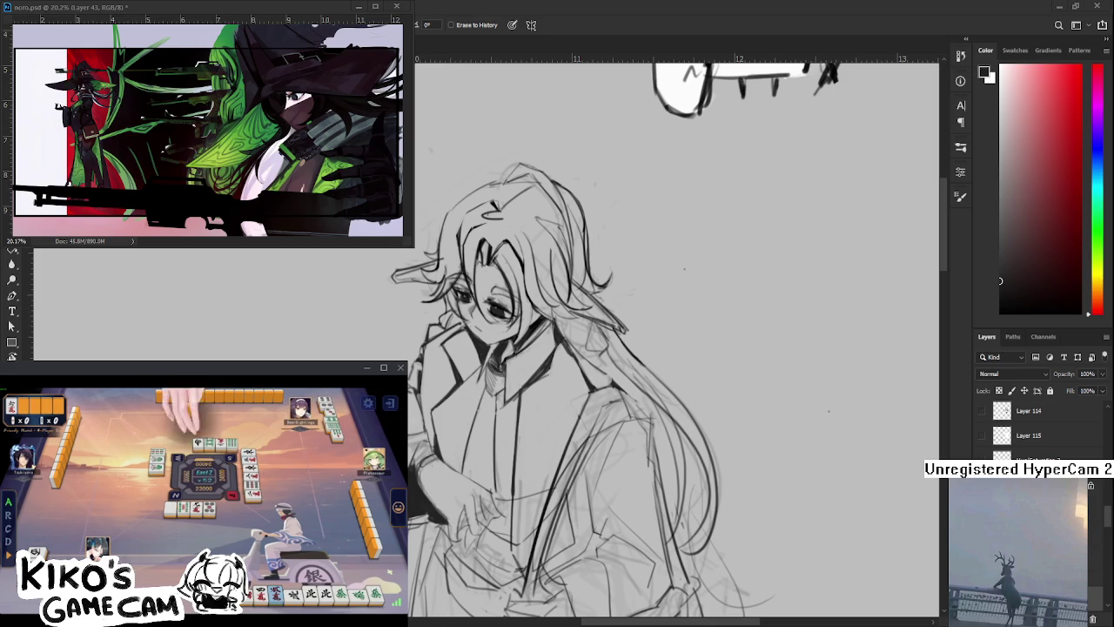
drag(456, 426, 395, 462)
scroll(395, 461, down, 2)
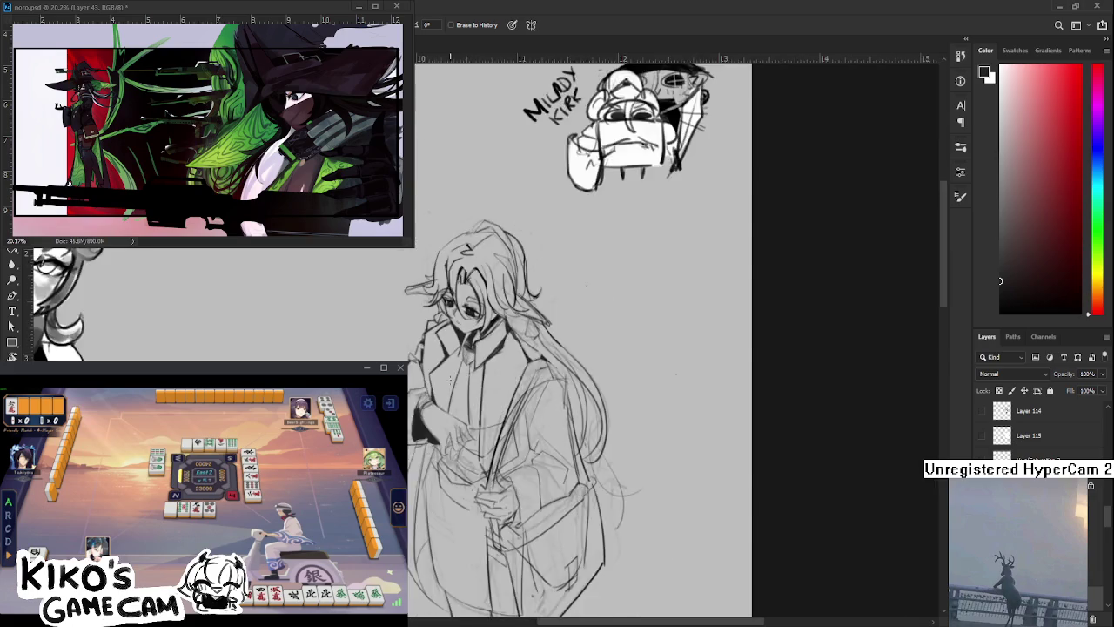
Zoom out to check the whole piece, then zoom back in on the sketched figure
scroll(396, 461, down, 2)
scroll(395, 461, down, 2)
mouse_move(357, 314)
mouse_down()
mouse_move(574, 218)
mouse_move(429, 430)
mouse_up()
scroll(575, 217, up, 2)
scroll(574, 218, up, 2)
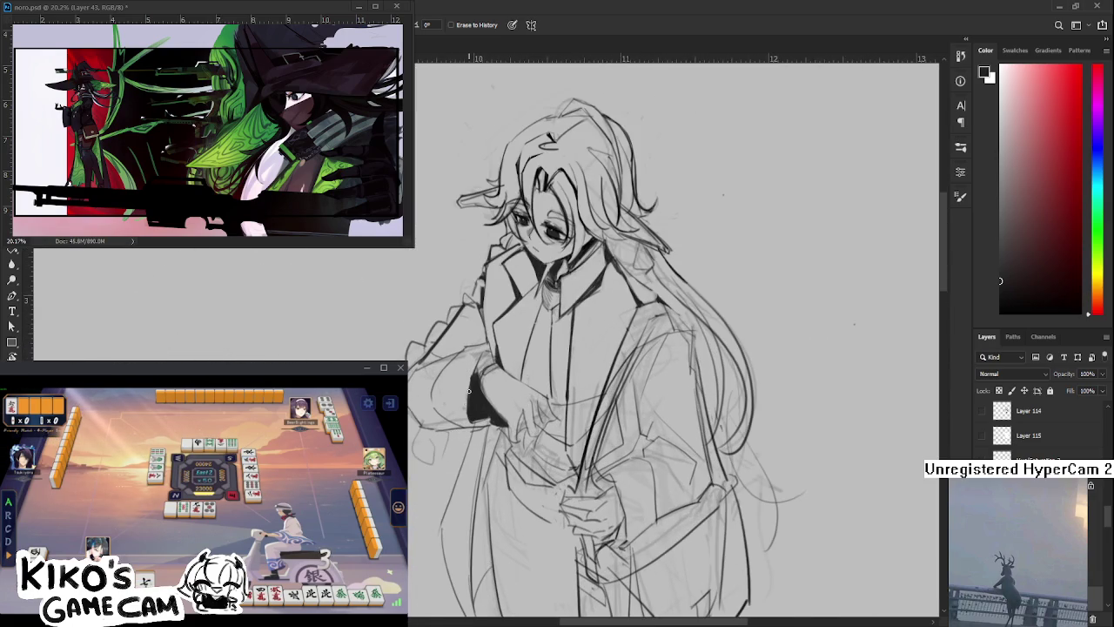
key(e)
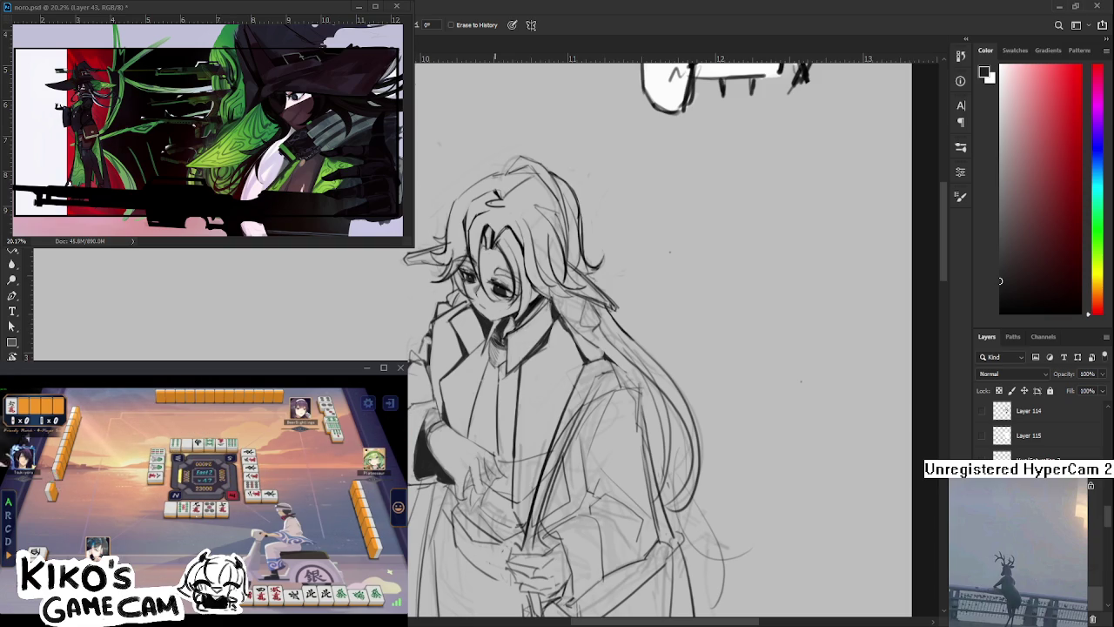
key(b)
Ink a dark stroke along the sleeve cuff and pick a deeper black in the Color panel
drag(566, 349, 553, 374)
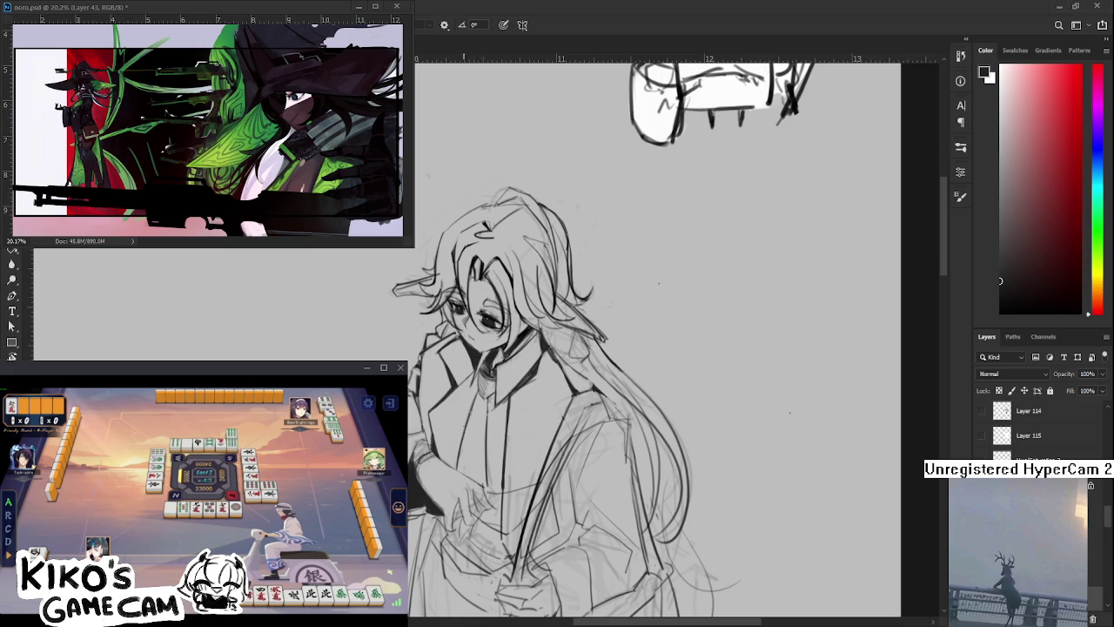
scroll(553, 369, down, 2)
scroll(554, 370, down, 2)
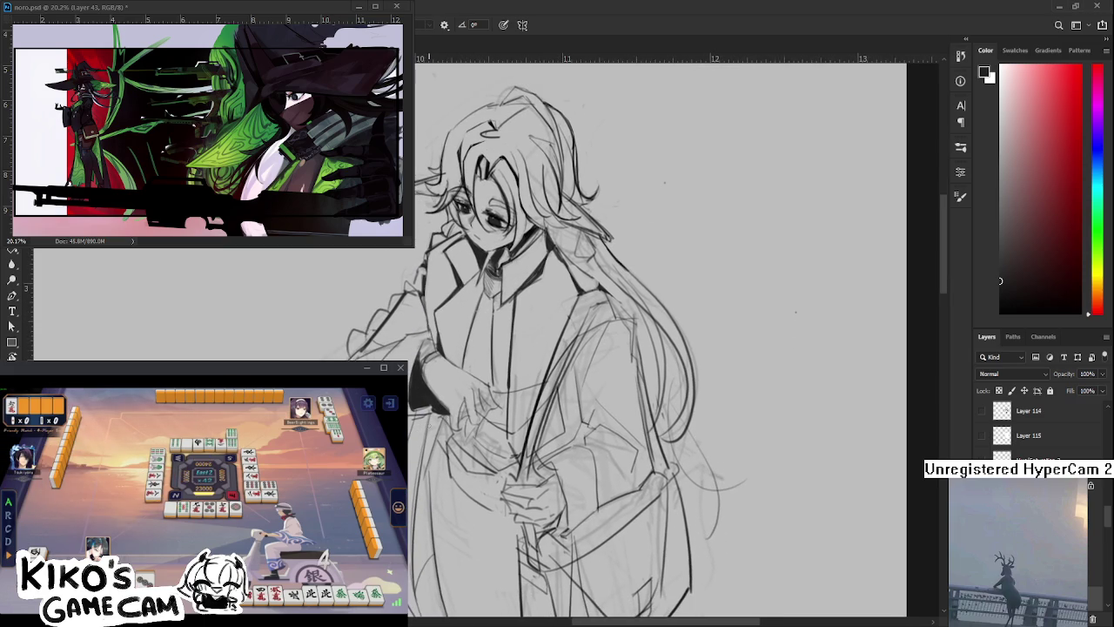
drag(411, 414, 431, 414)
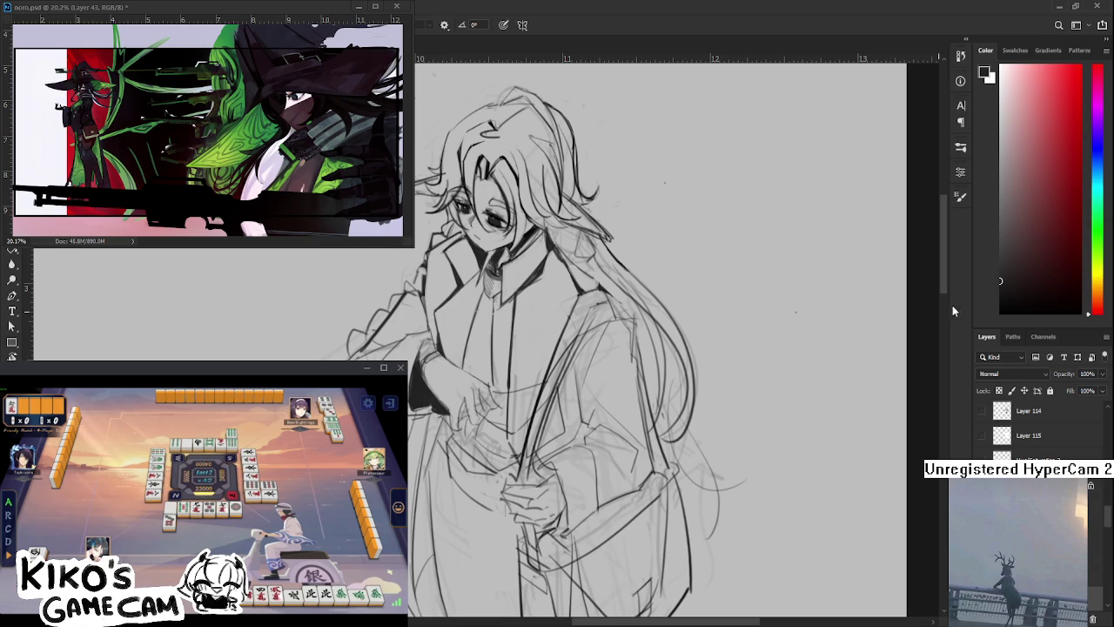
click(1001, 312)
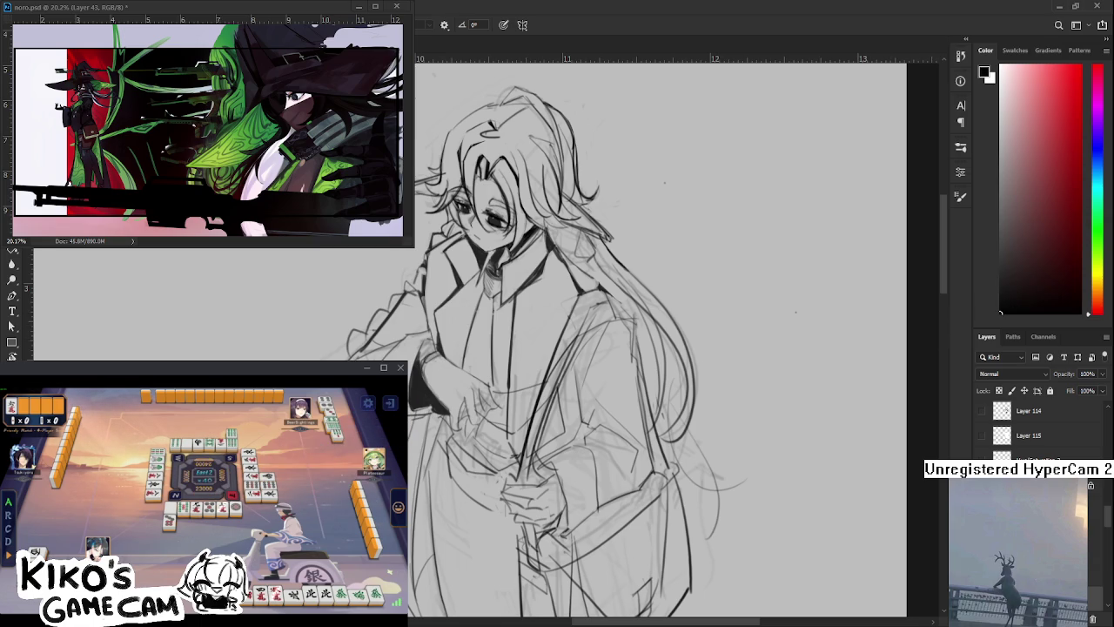
drag(609, 305, 580, 391)
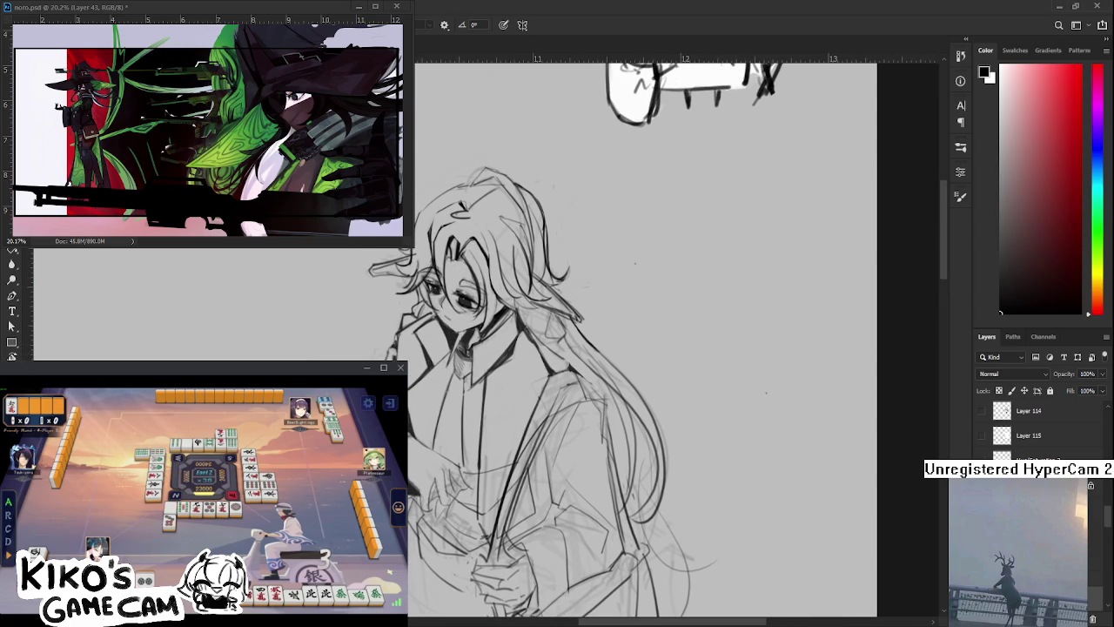
key(e)
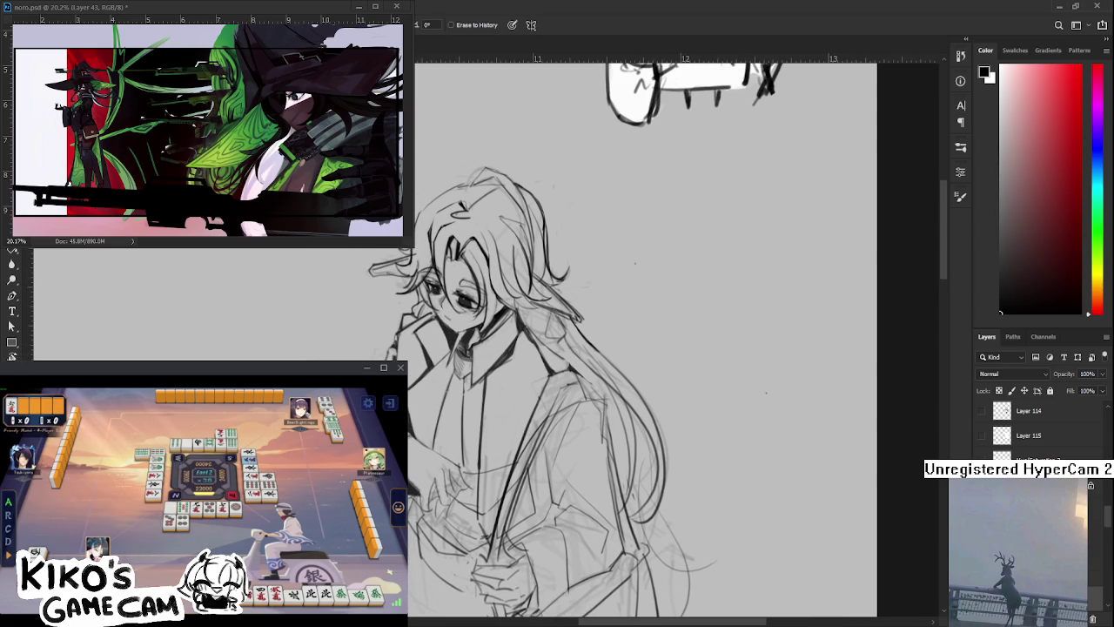
Ink bold black lines on the hand at the face and the coat collar, erasing stray strokes
key(b)
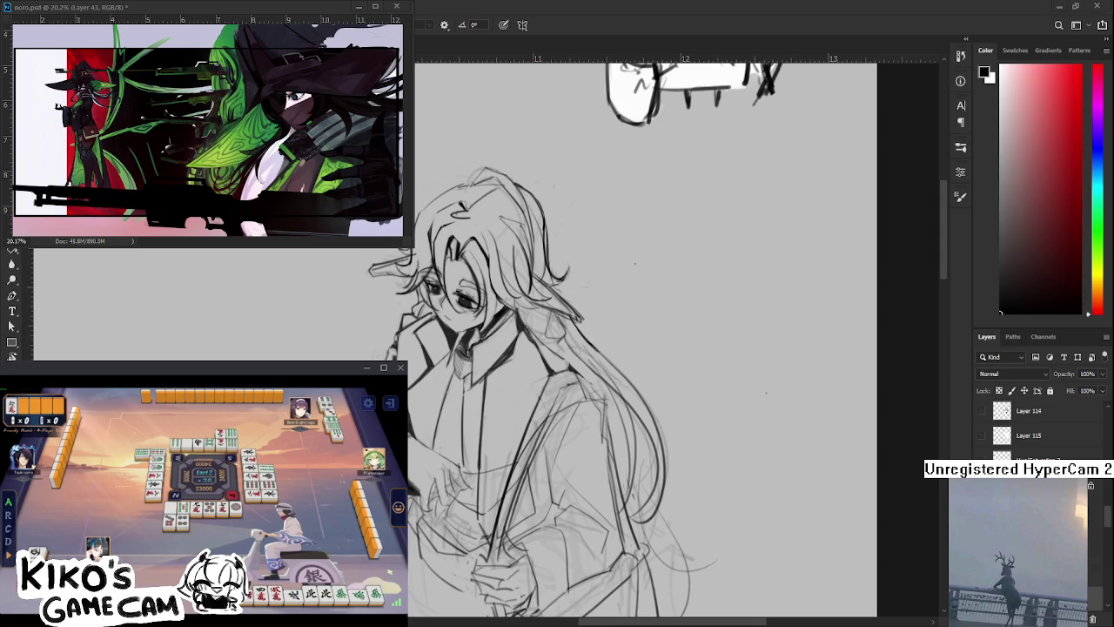
key(e)
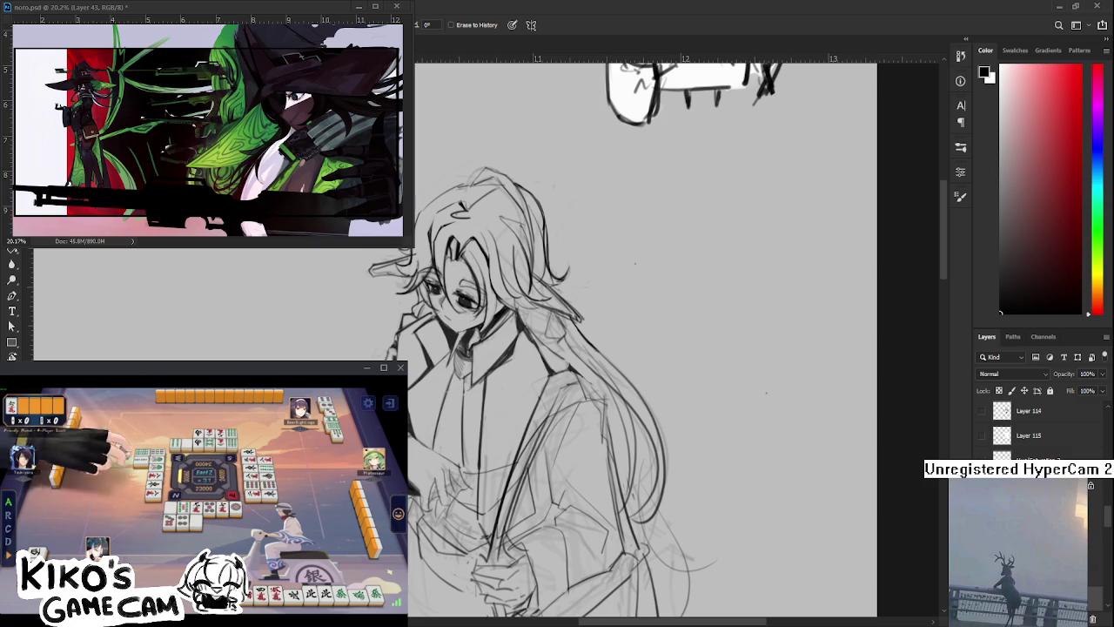
key(b)
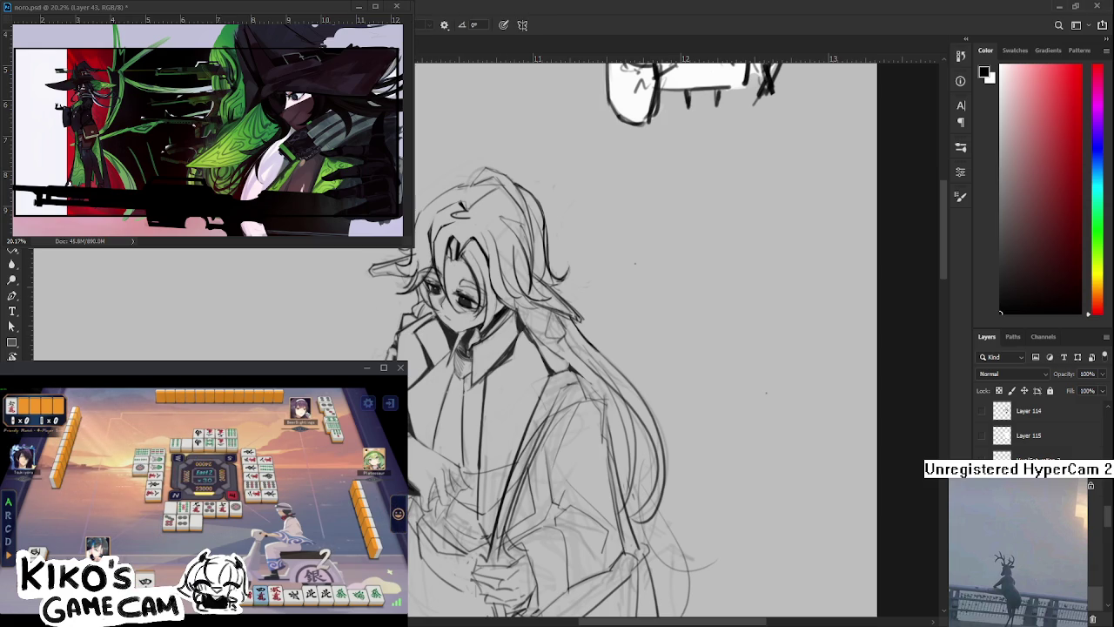
key(e)
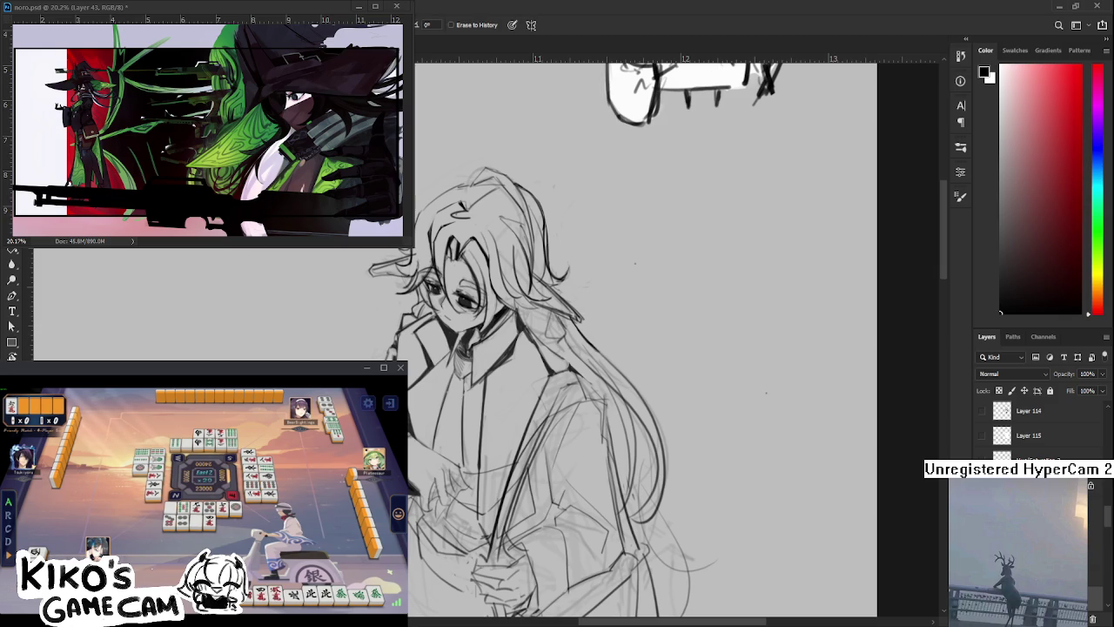
key(b)
key(e)
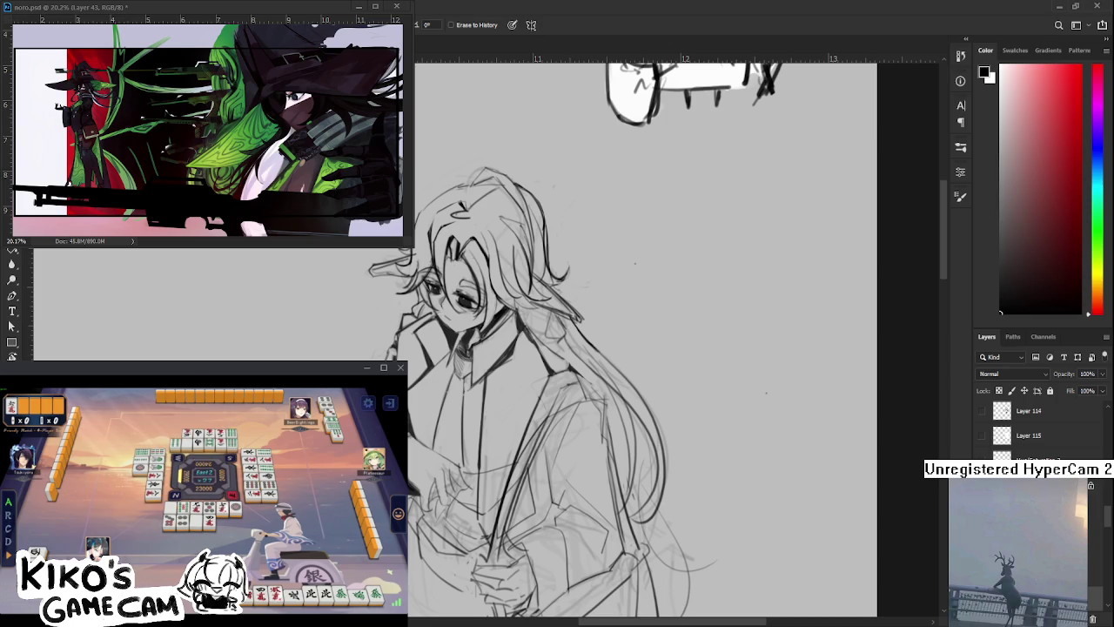
drag(662, 348, 692, 322)
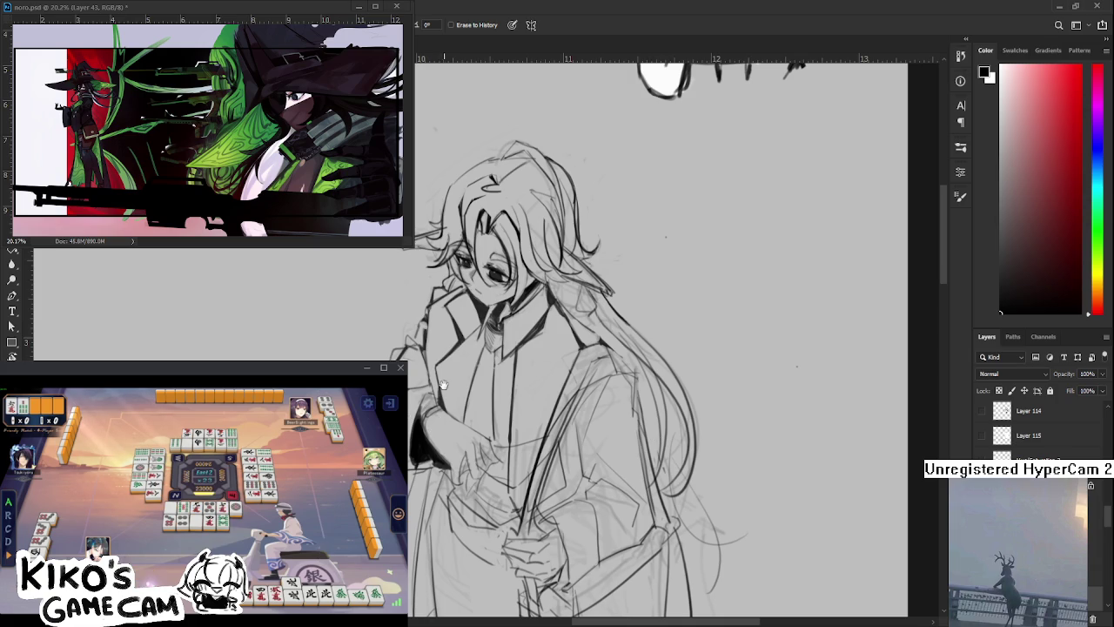
Ink the coat lapels and collar in bold black, cleaning strokes with the eraser
drag(444, 383, 446, 402)
key(e)
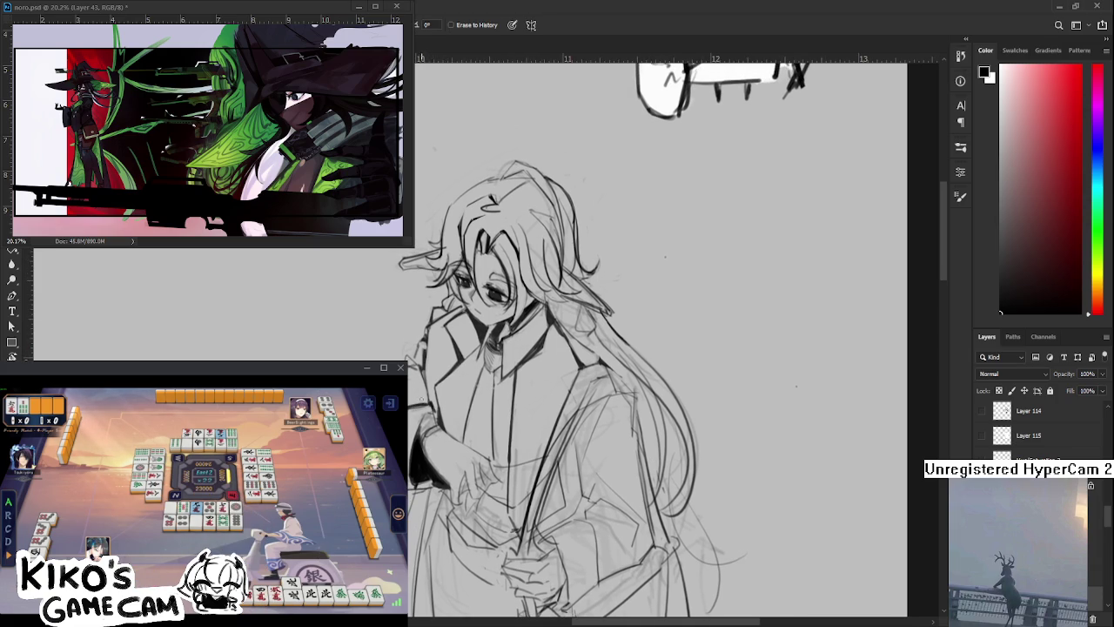
key(b)
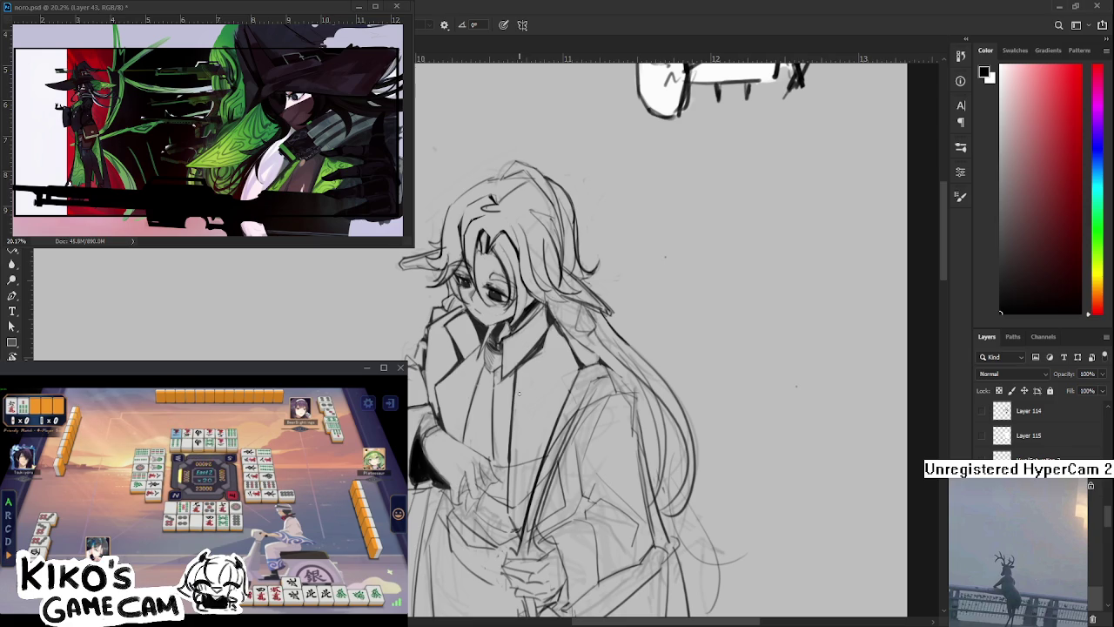
drag(464, 420, 473, 449)
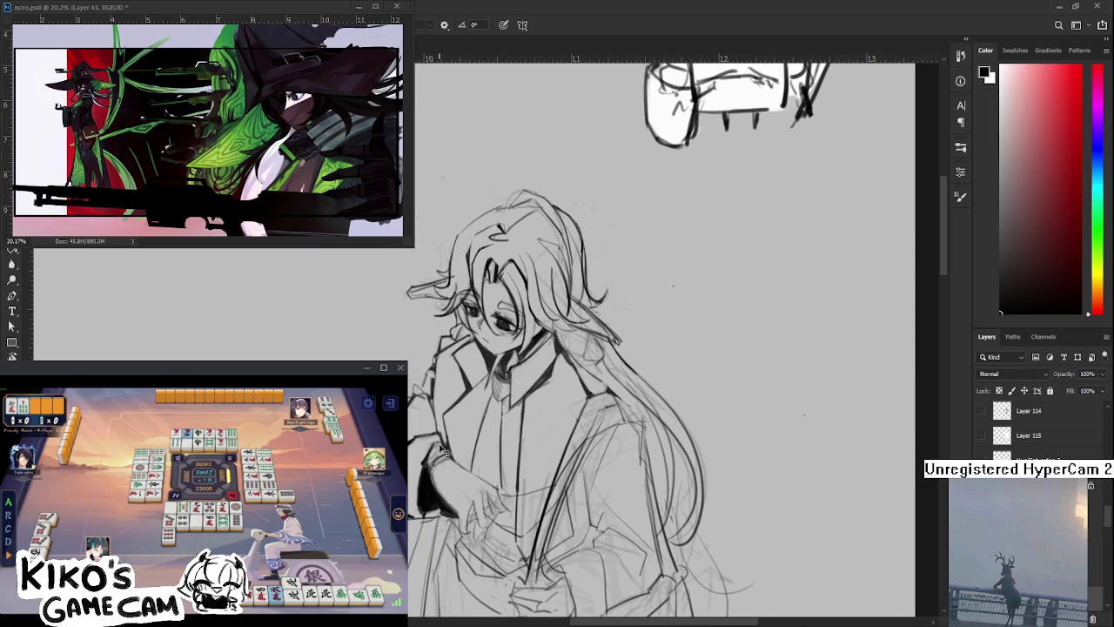
key(e)
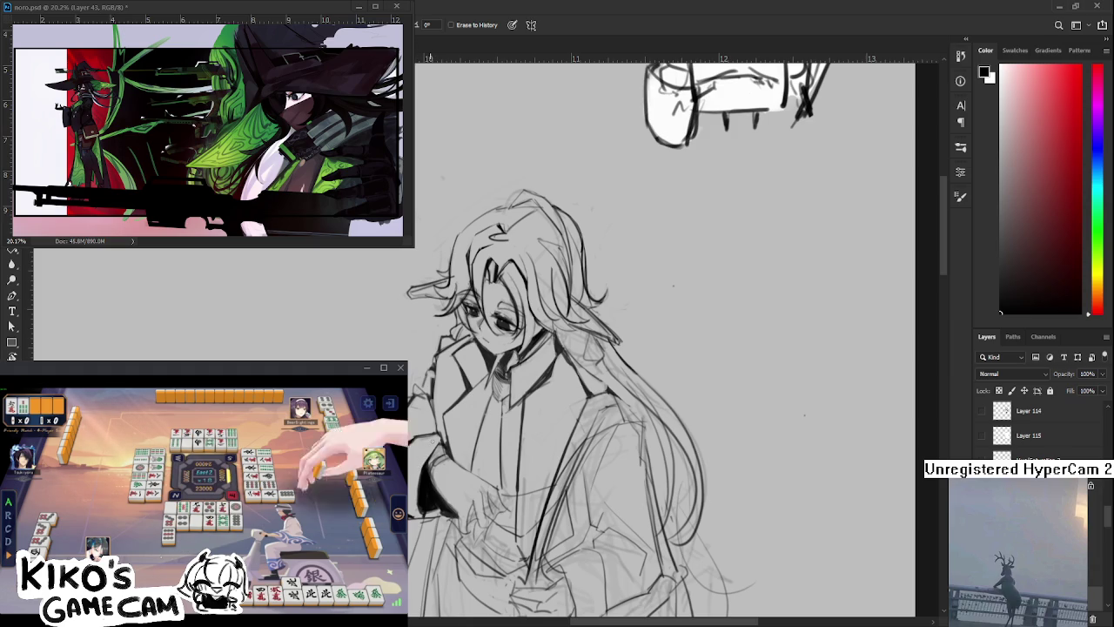
key(b)
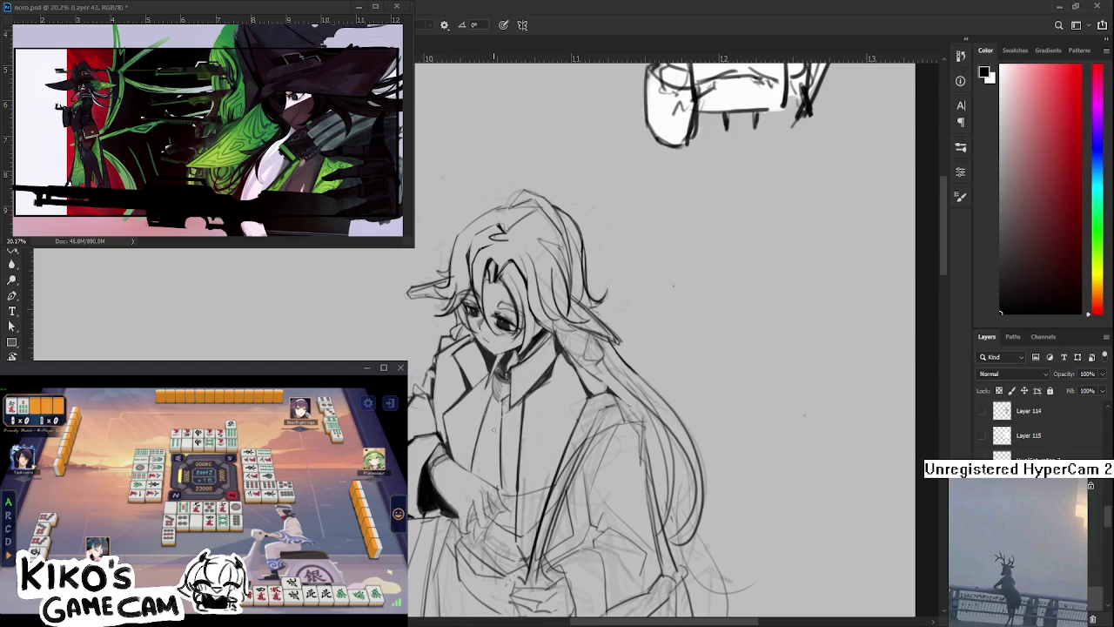
key(e)
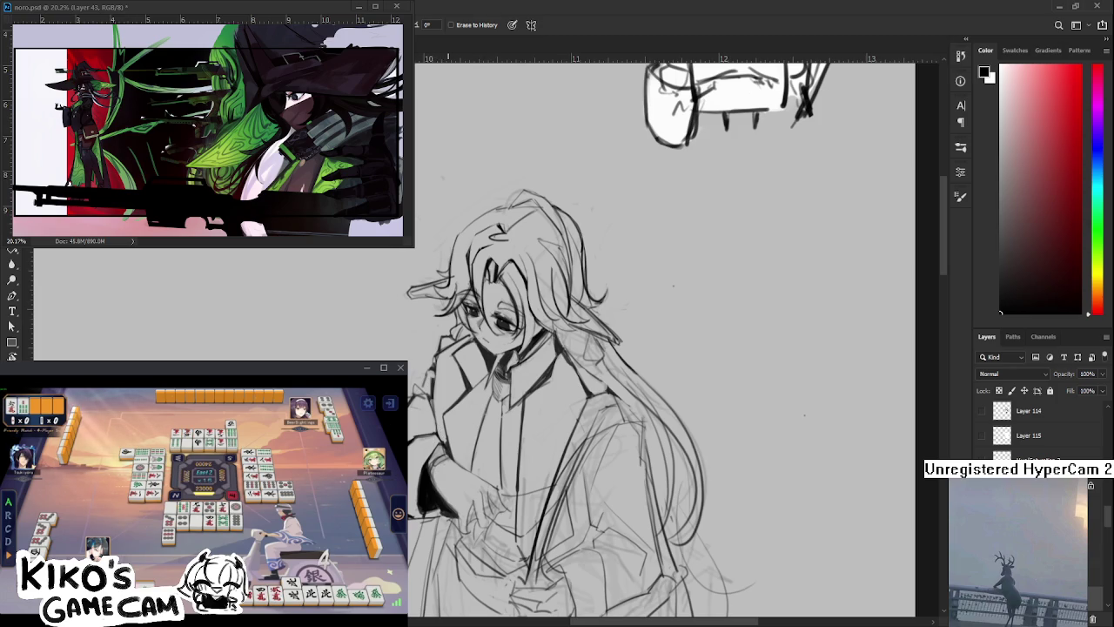
alt+scroll(457, 420, down, 1)
alt+scroll(457, 421, down, 1)
alt+scroll(435, 435, up, 2)
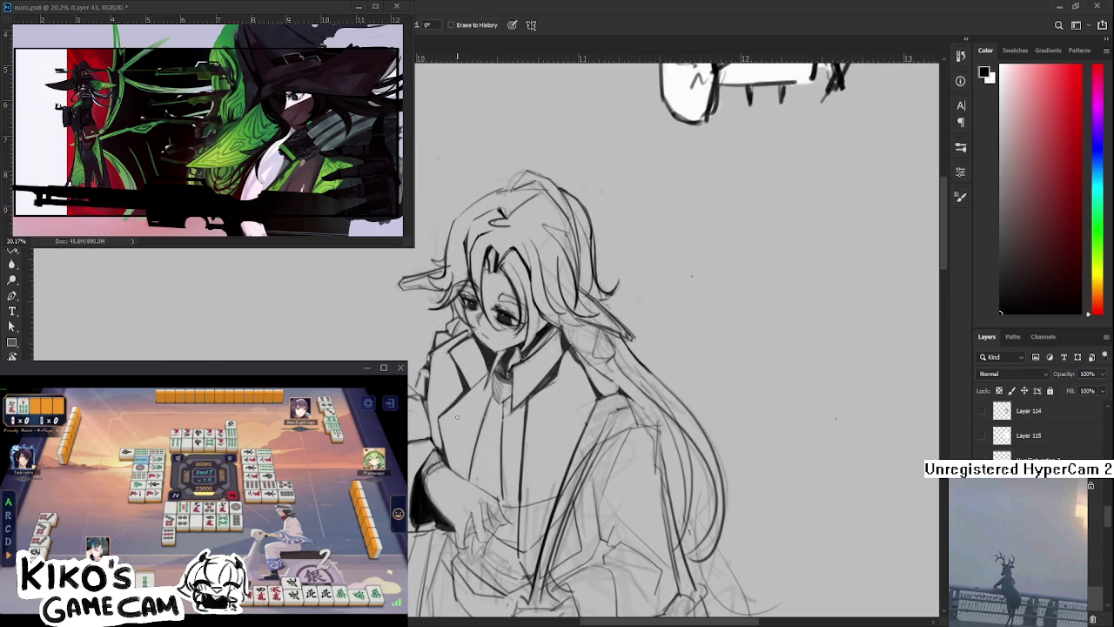
Ink the raised arm's sleeve in bold black lines, erasing stray marks
key(b)
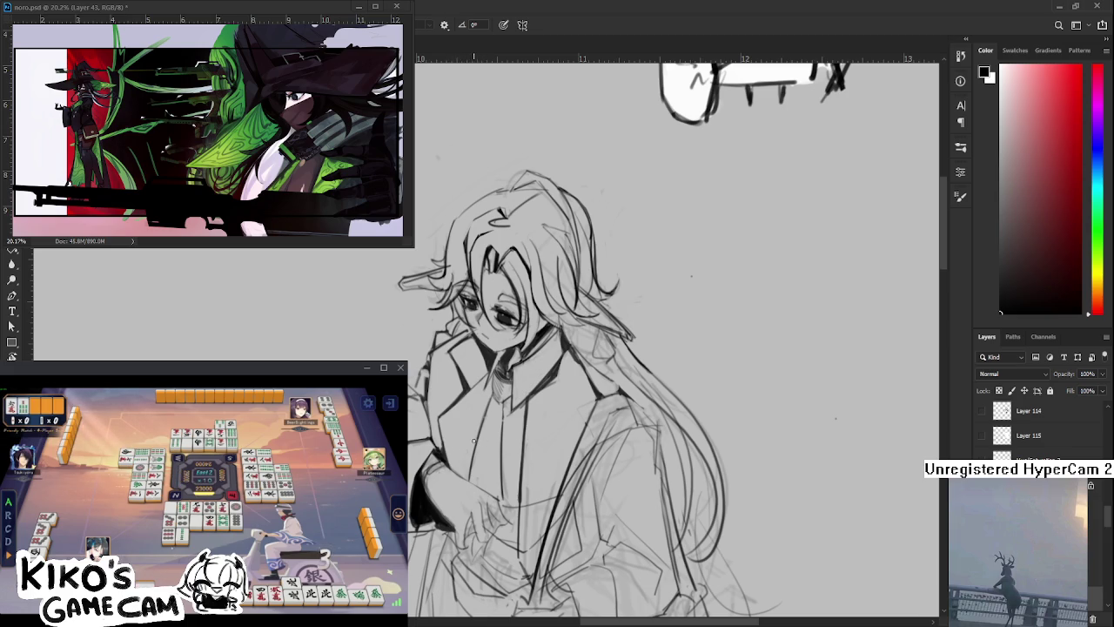
key(e)
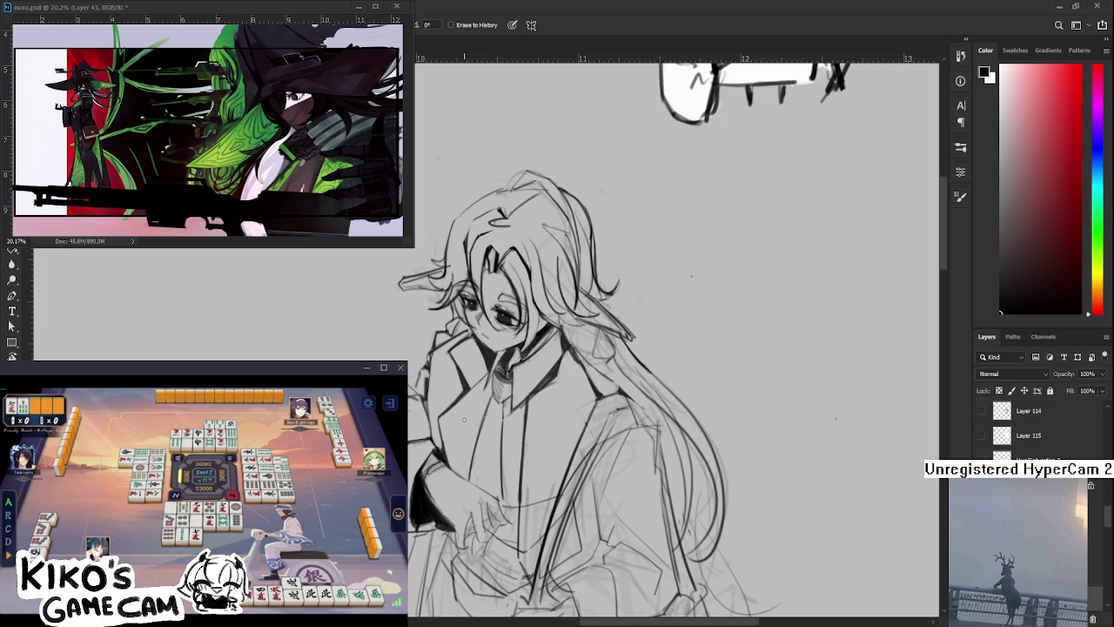
key(b)
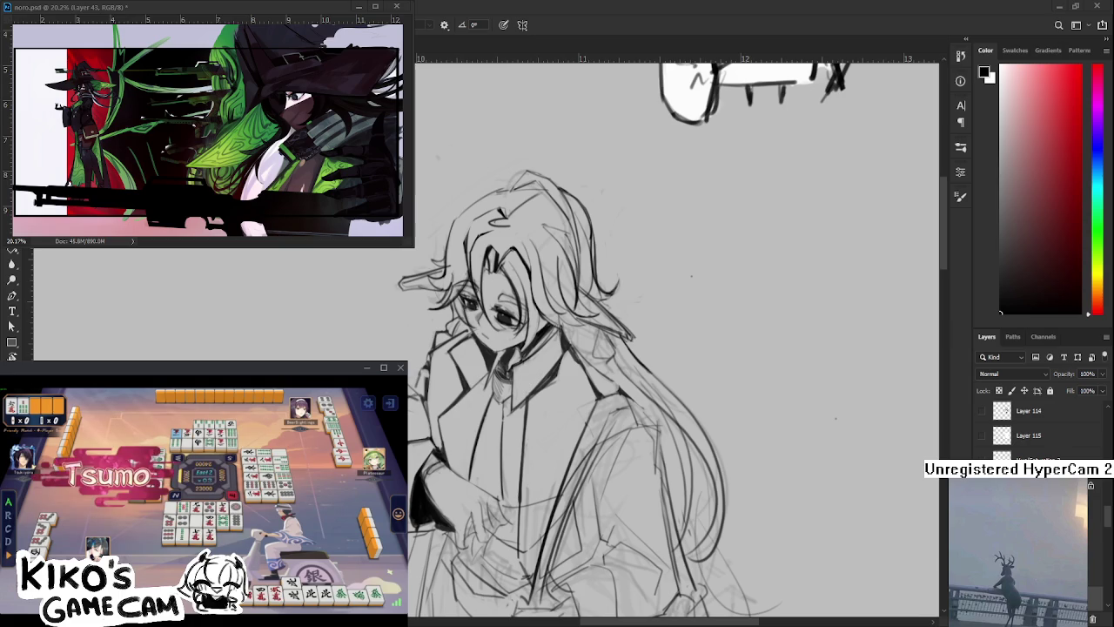
scroll(415, 427, up, 1)
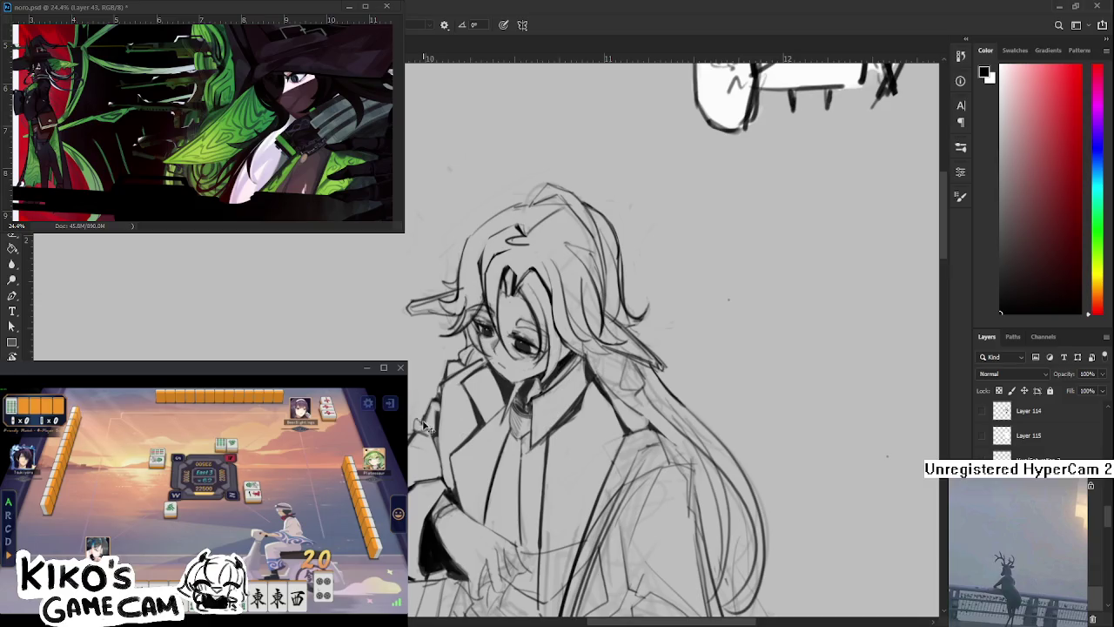
key(e)
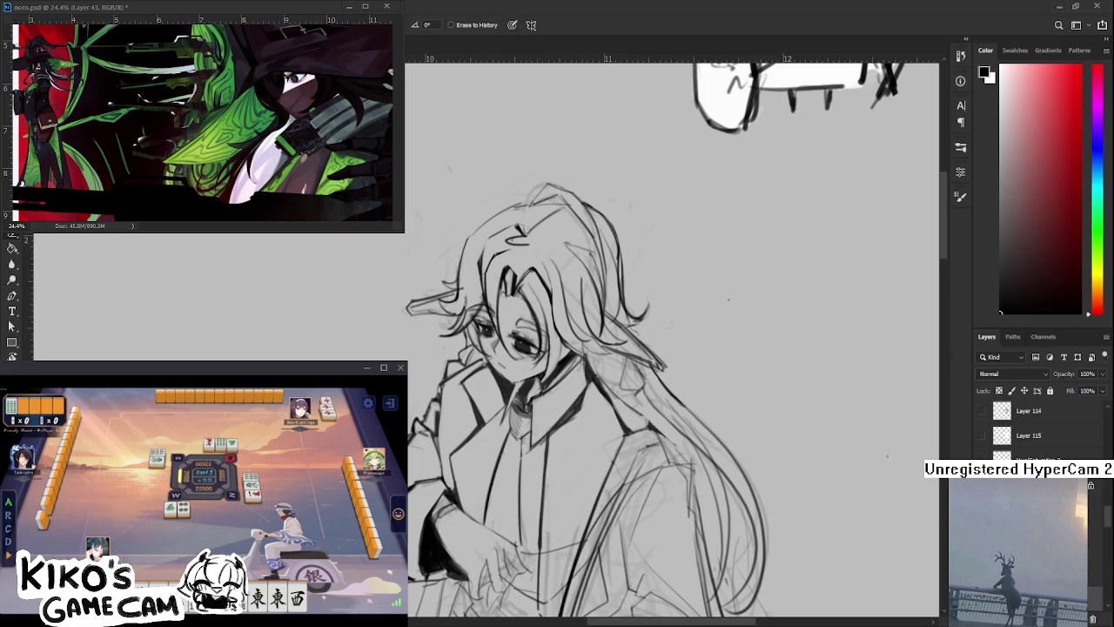
key(b)
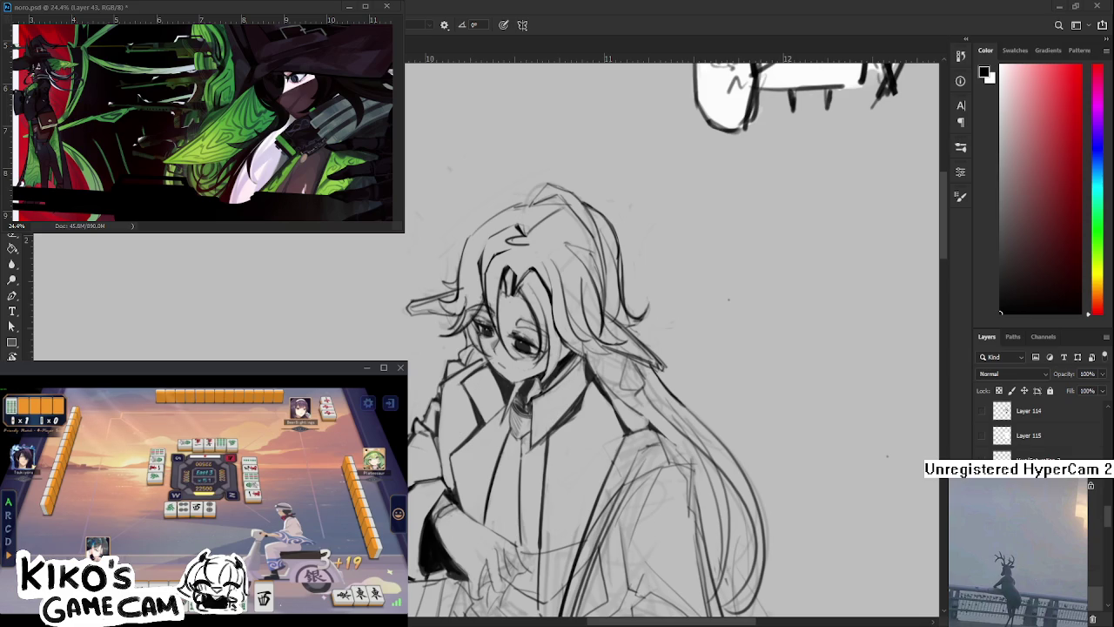
scroll(478, 429, down, 1)
Ink the long right-side hair strands and more of the coat front in black, fixing lines with the eraser
scroll(478, 429, up, 1)
scroll(478, 429, up, 1)
scroll(474, 430, down, 2)
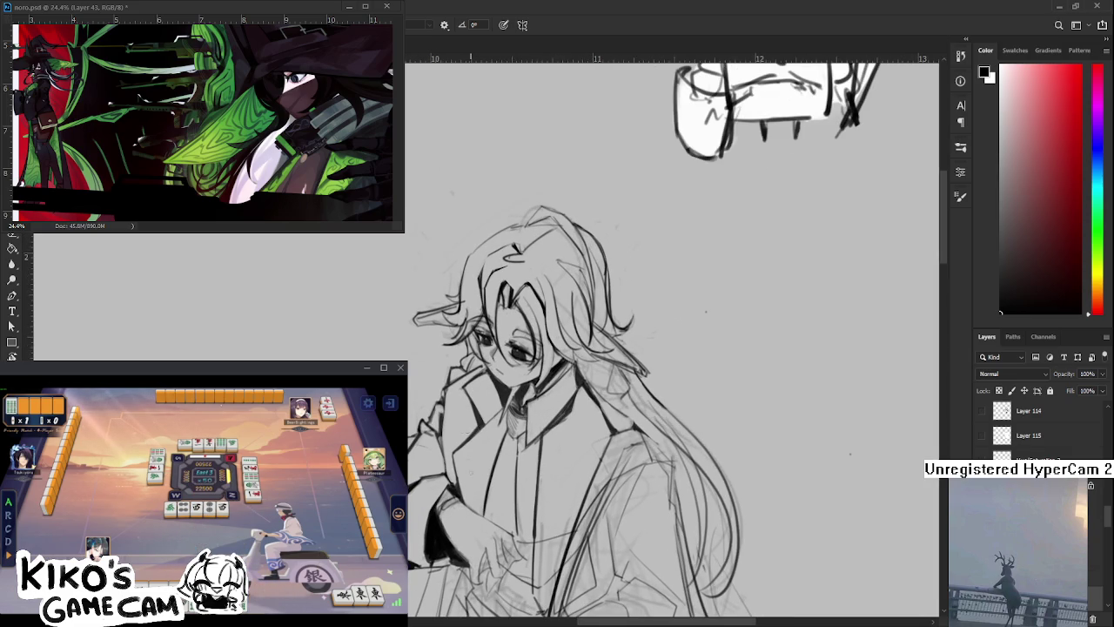
scroll(467, 430, down, 1)
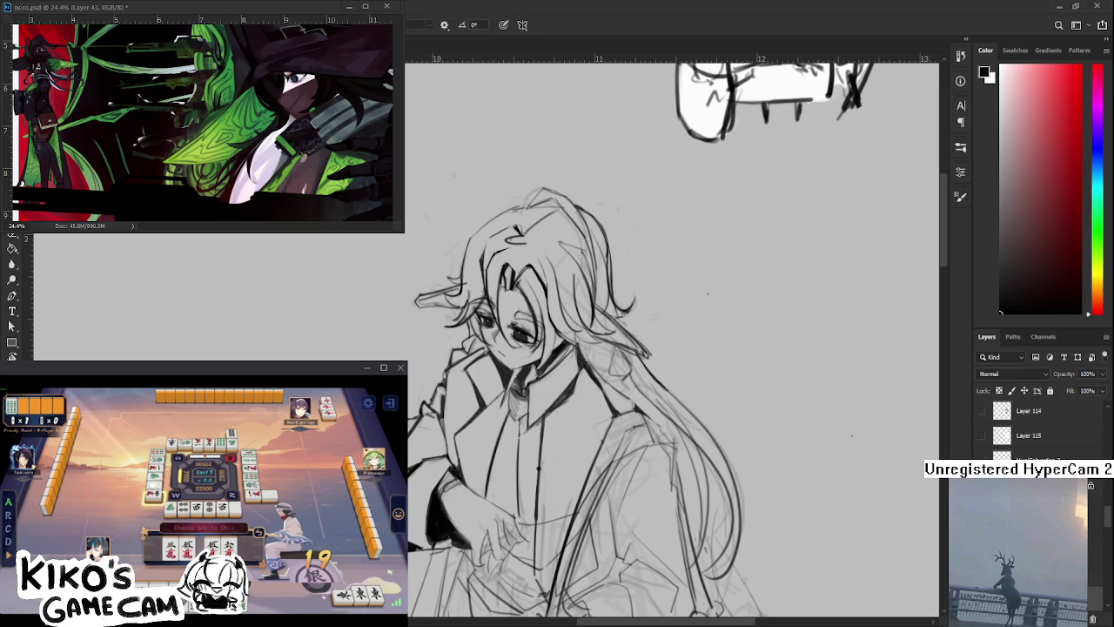
key(e)
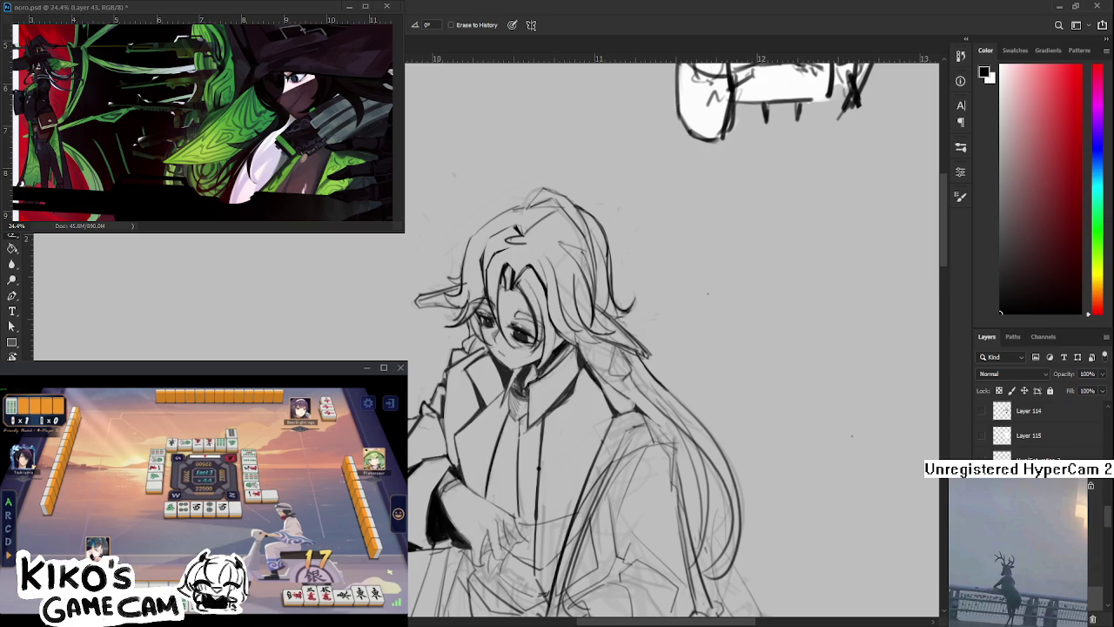
key(b)
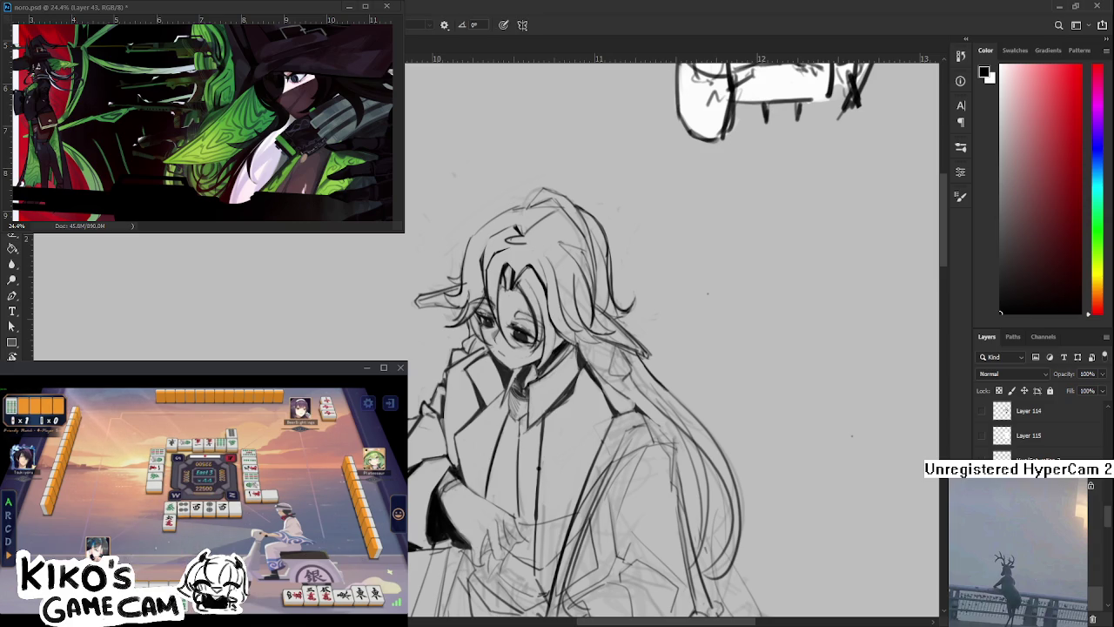
key(e)
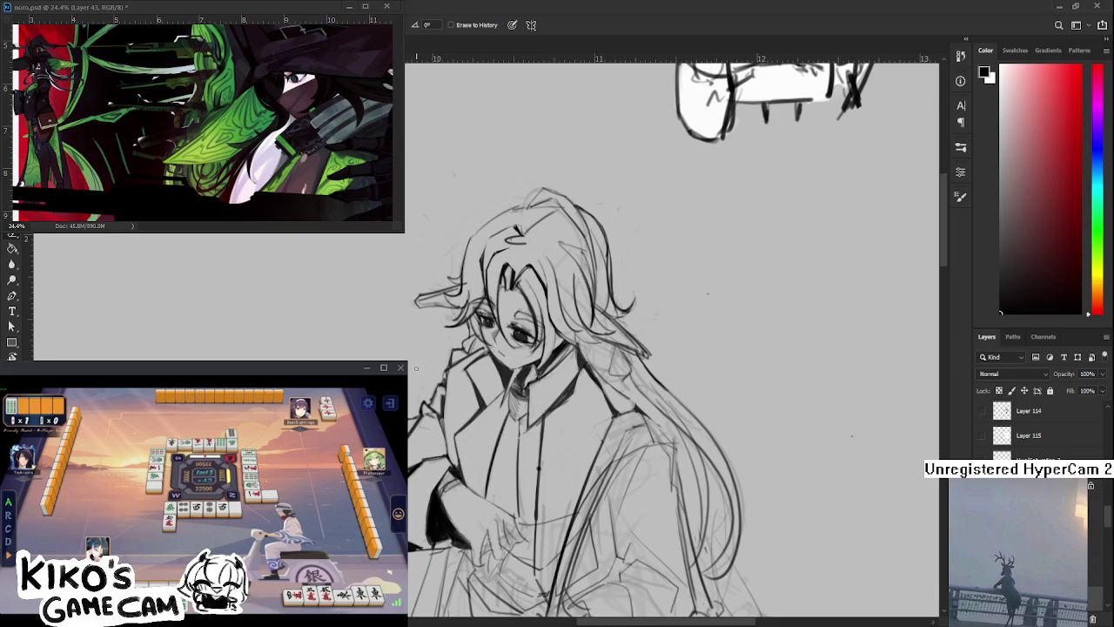
scroll(661, 349, down, 3)
scroll(661, 348, down, 3)
scroll(662, 349, up, 5)
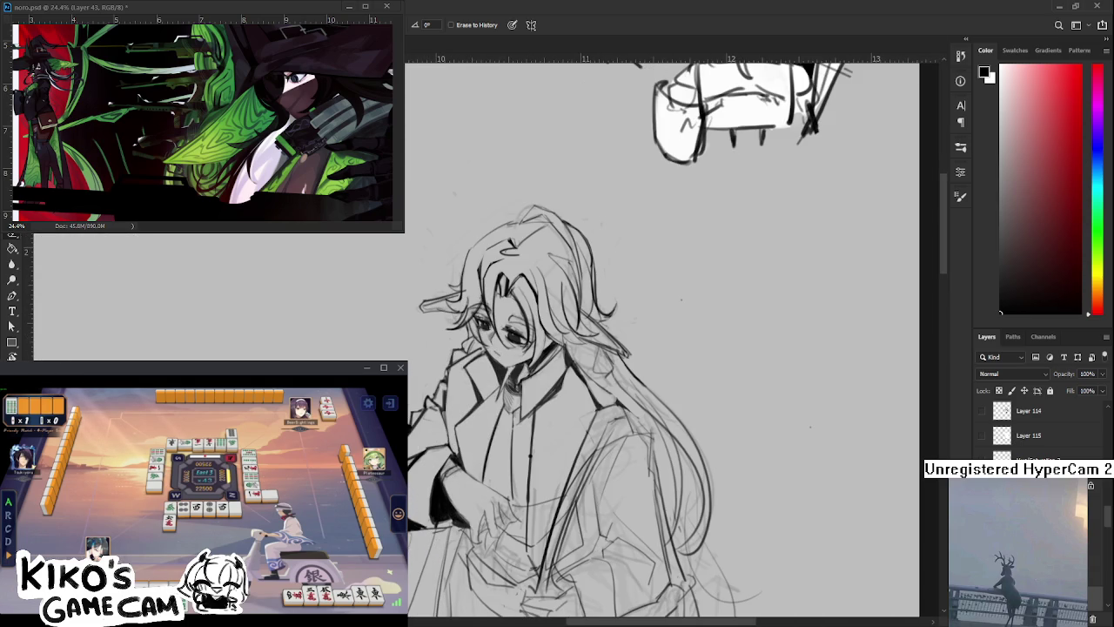
key(b)
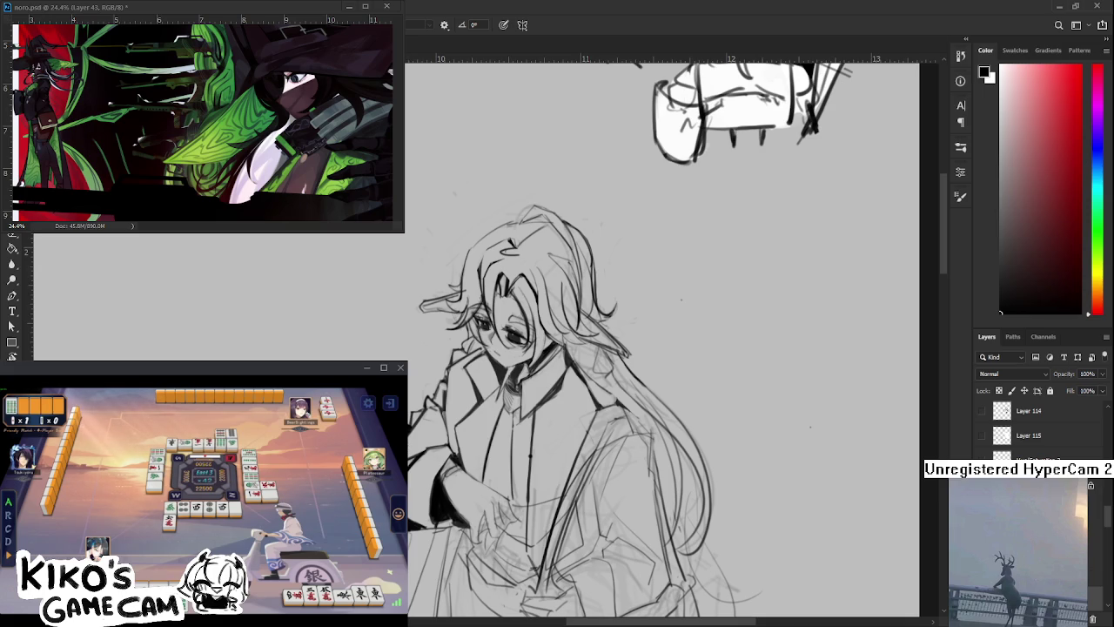
Ink the fingers at the face, the dark sleeve and the coat's left edge while panning along the coat
key(e)
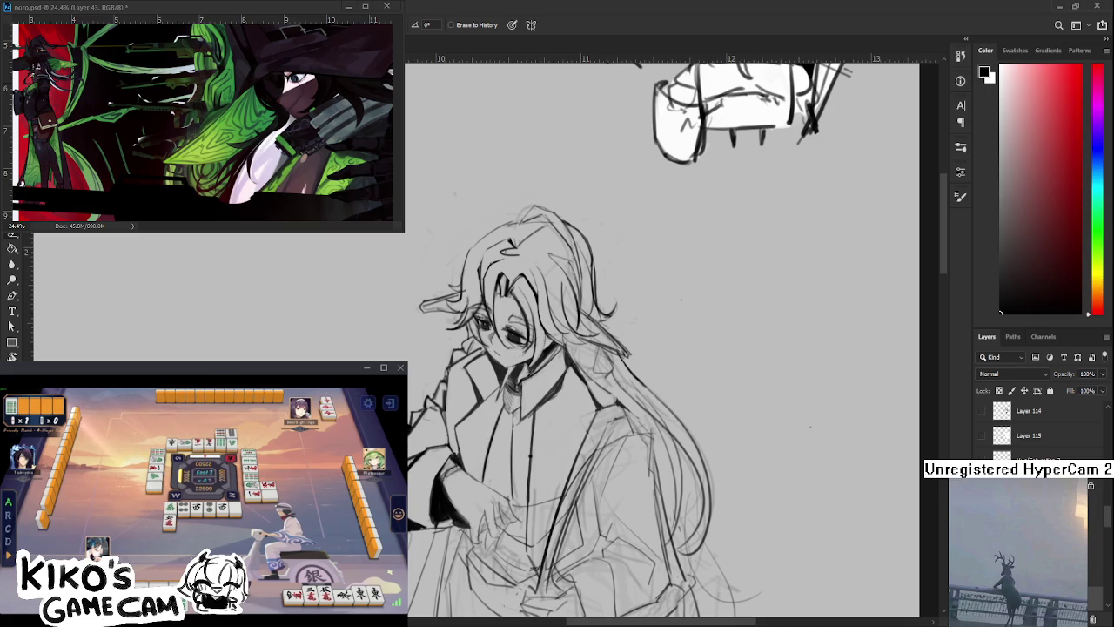
drag(609, 391, 596, 339)
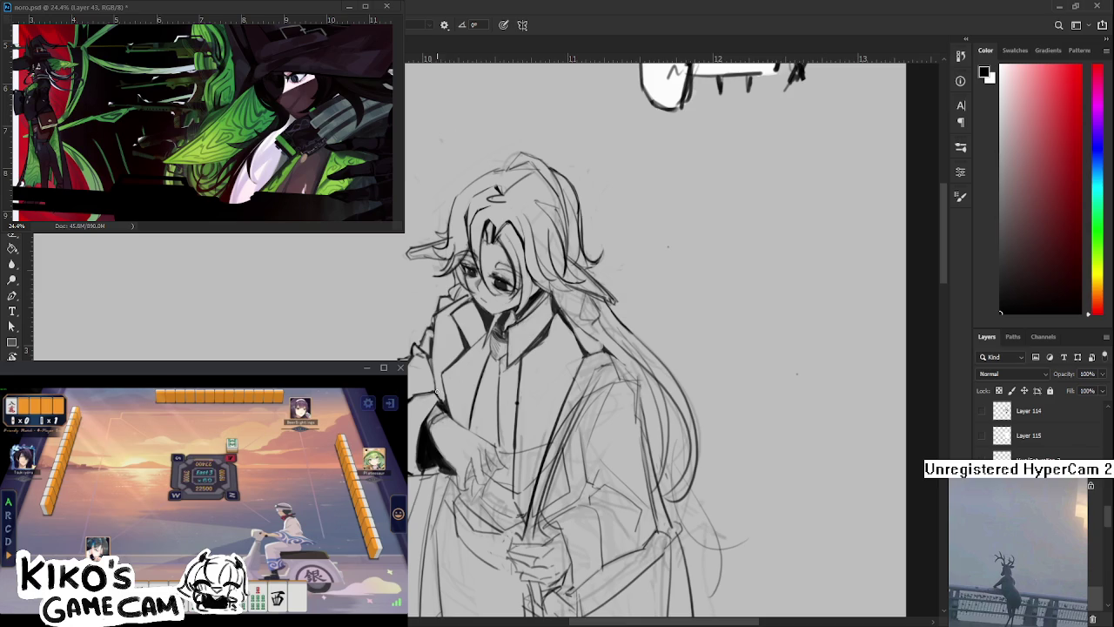
key(e)
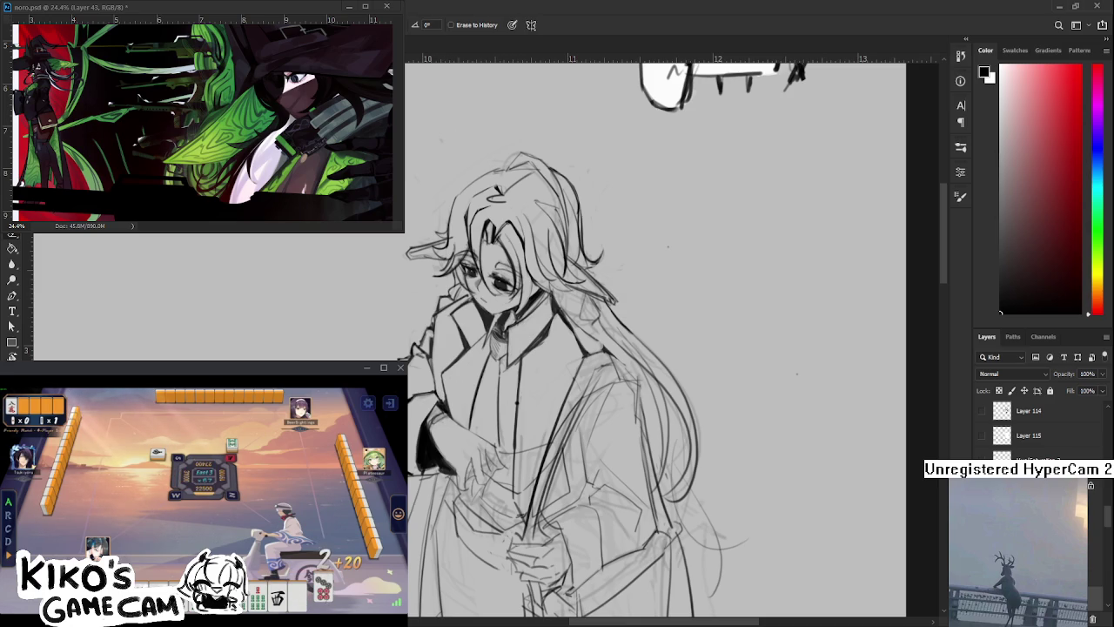
drag(566, 348, 564, 318)
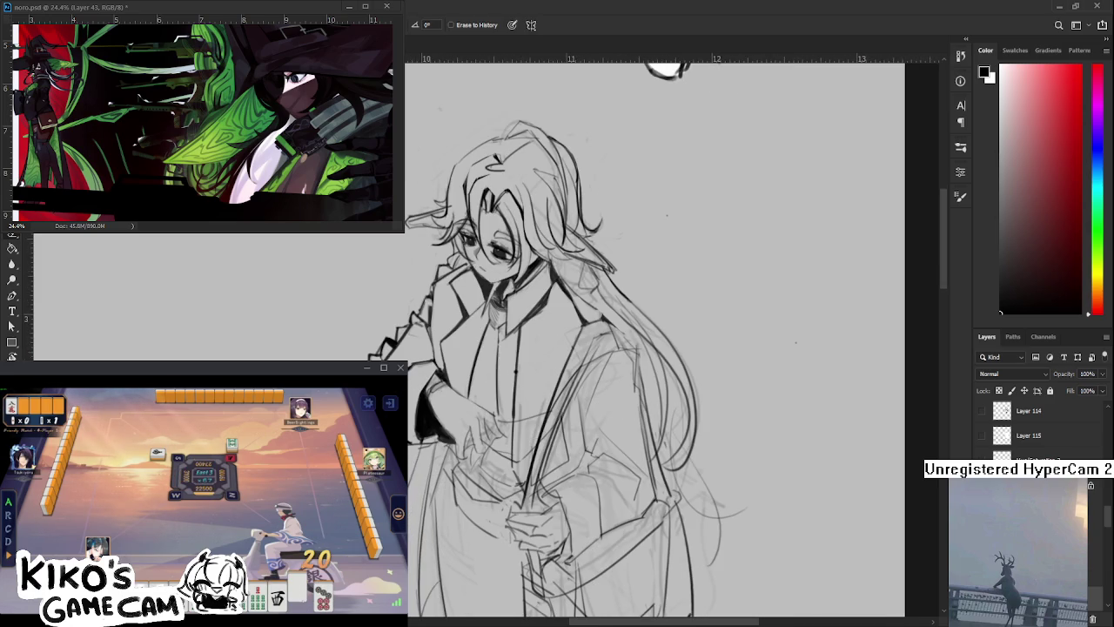
key(b)
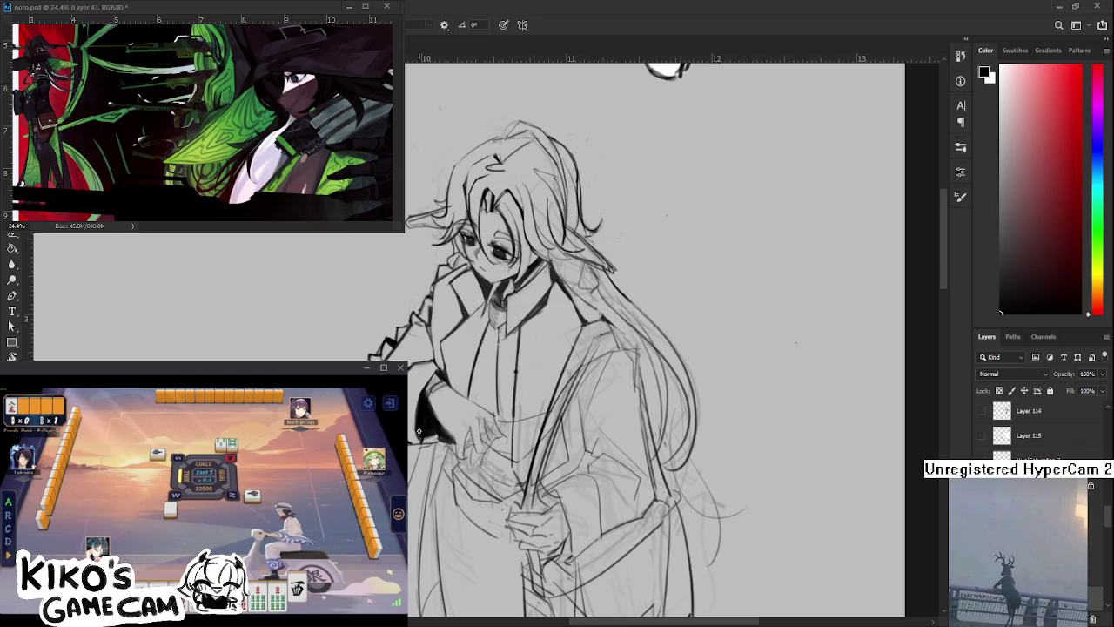
key(e)
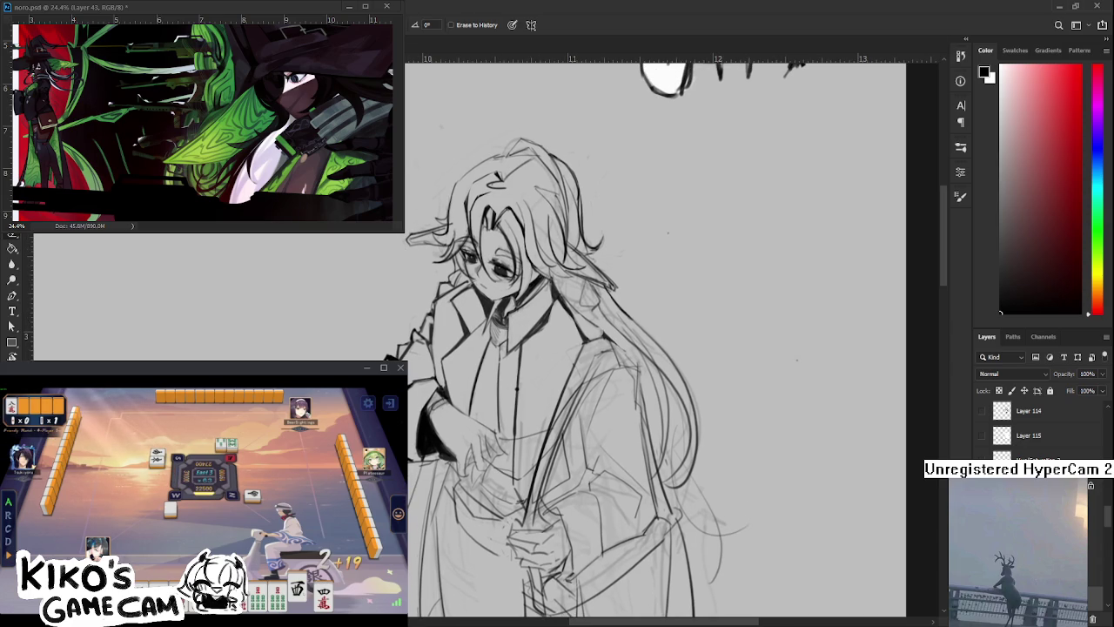
drag(662, 348, 639, 422)
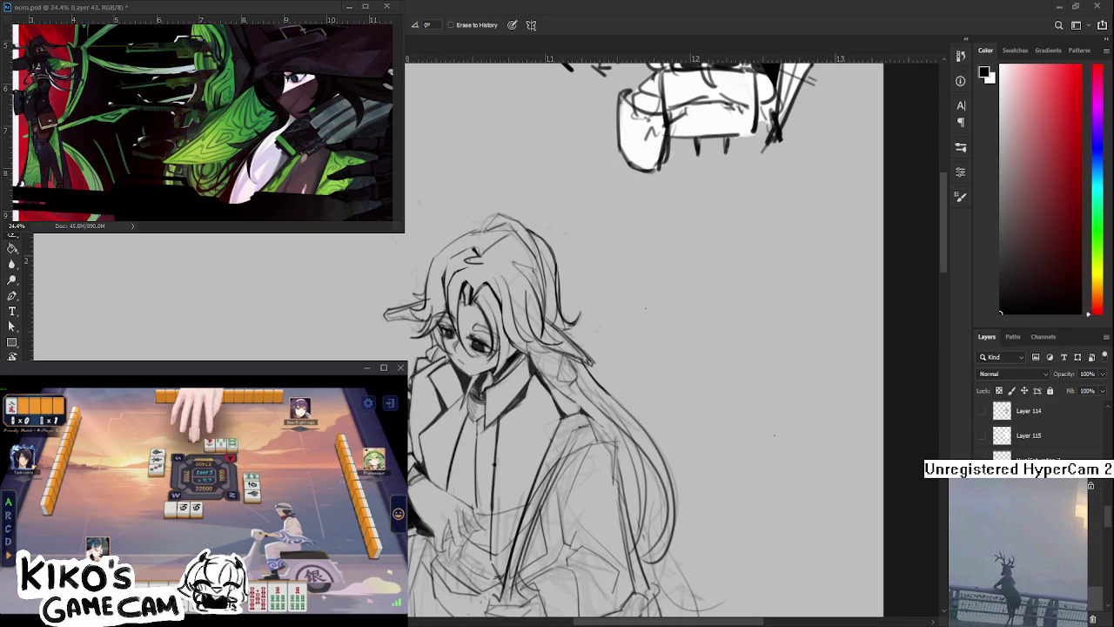
key(b)
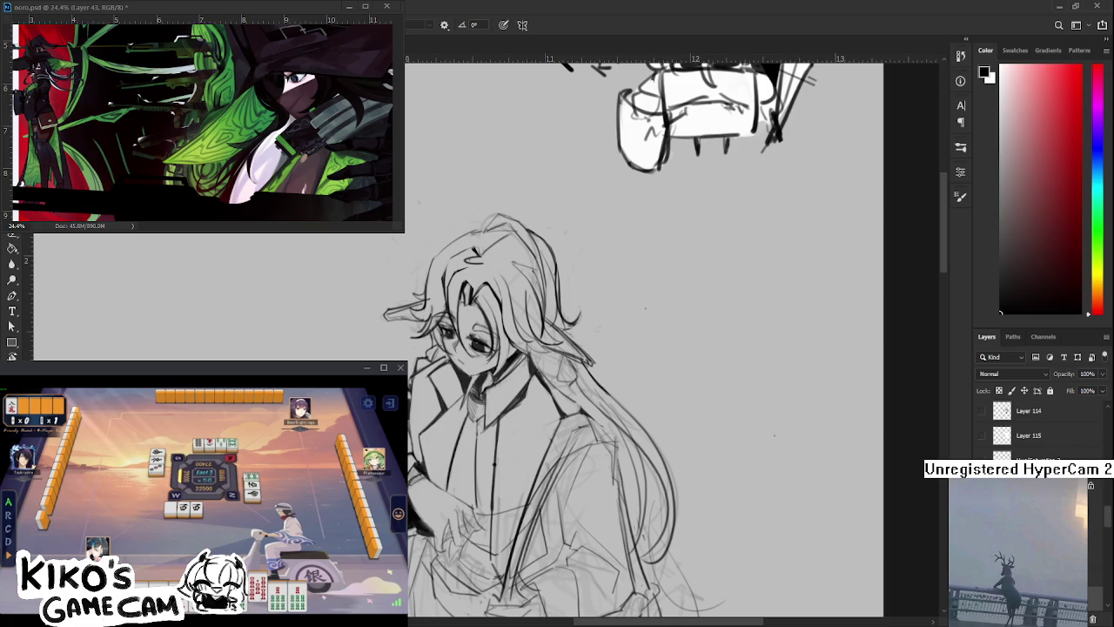
key(e)
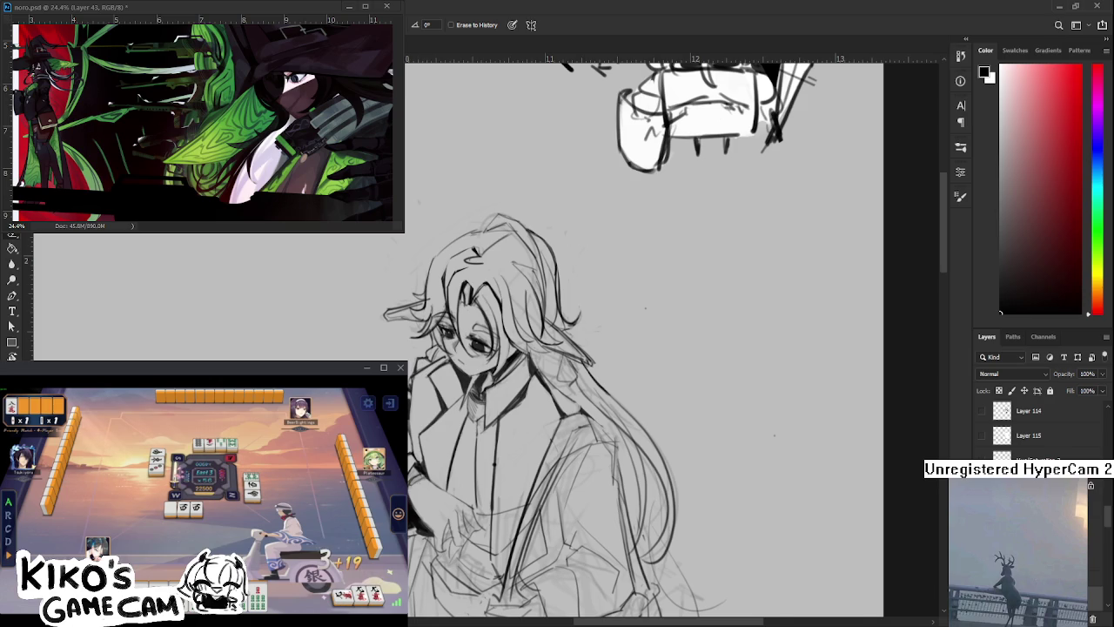
drag(610, 348, 600, 326)
key(e)
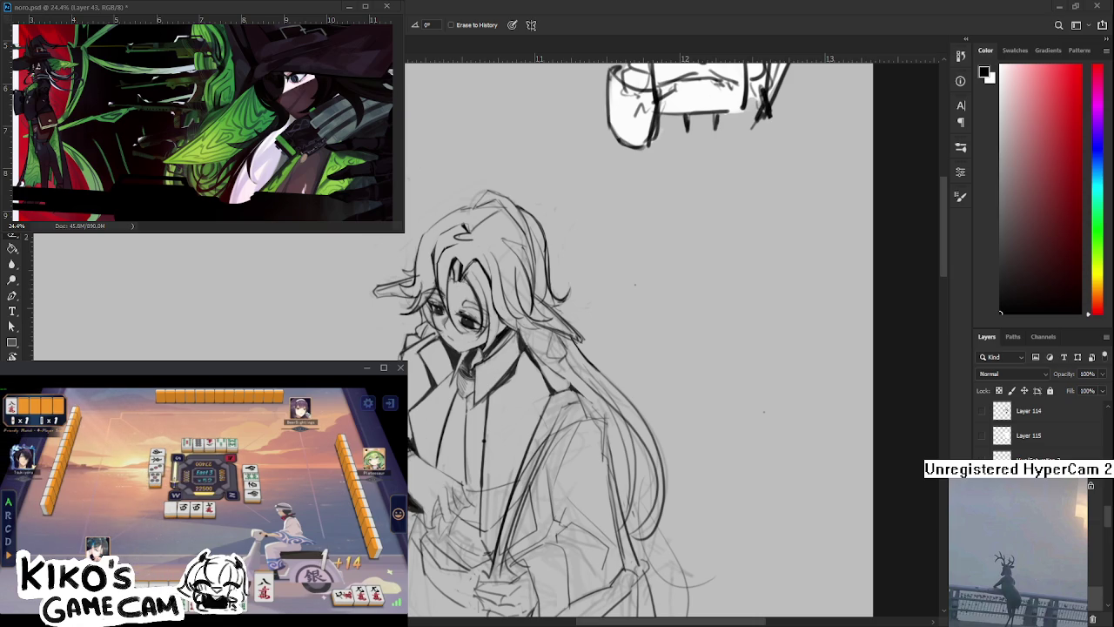
key(b)
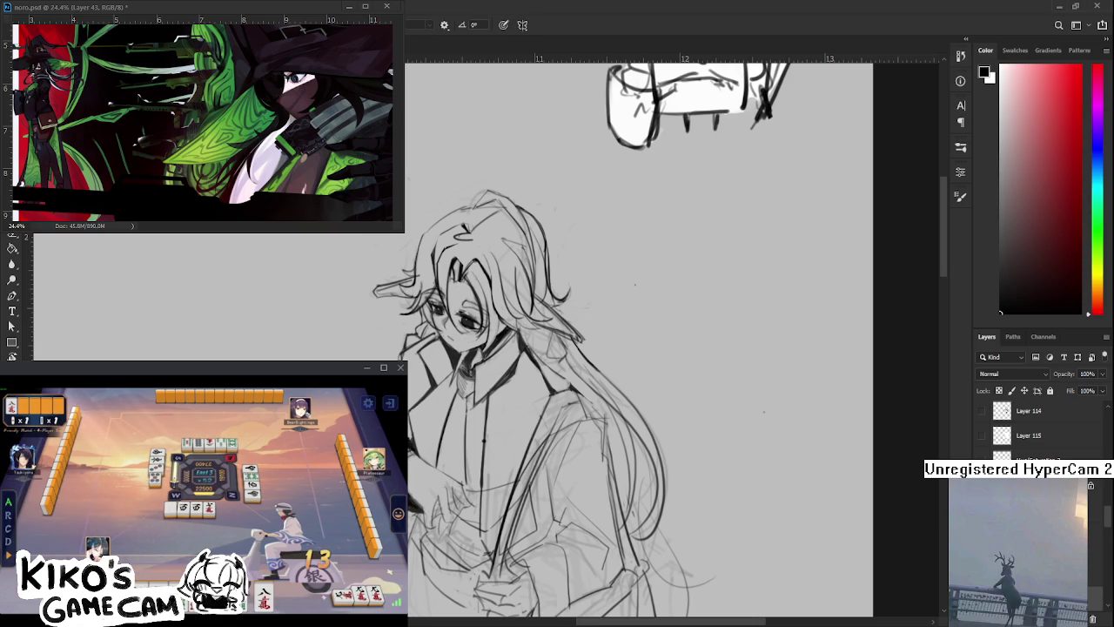
key(e)
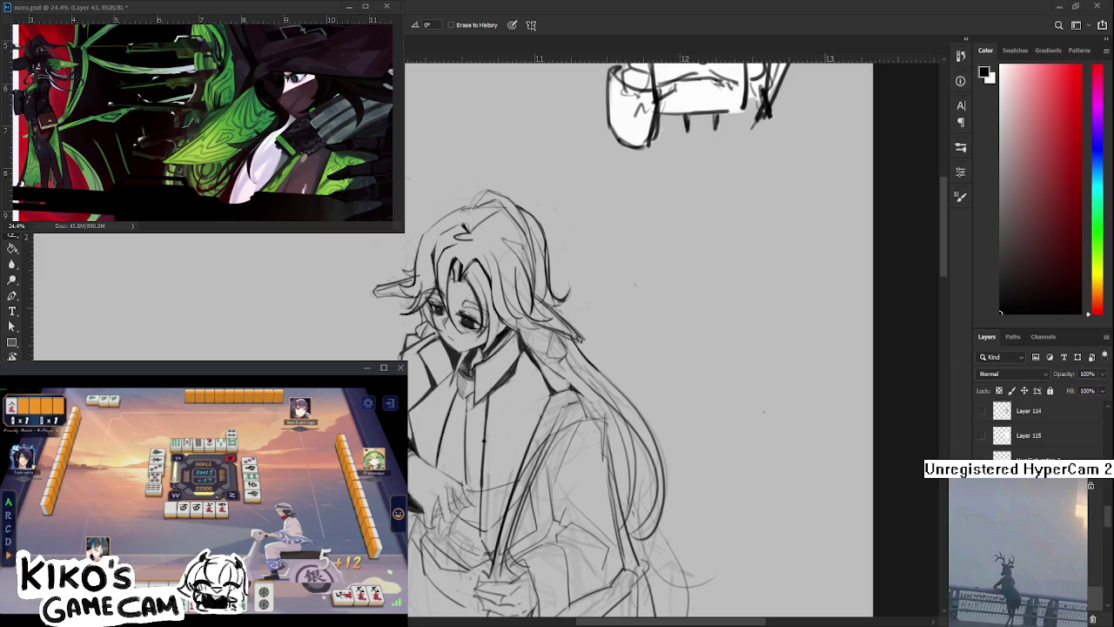
key(b)
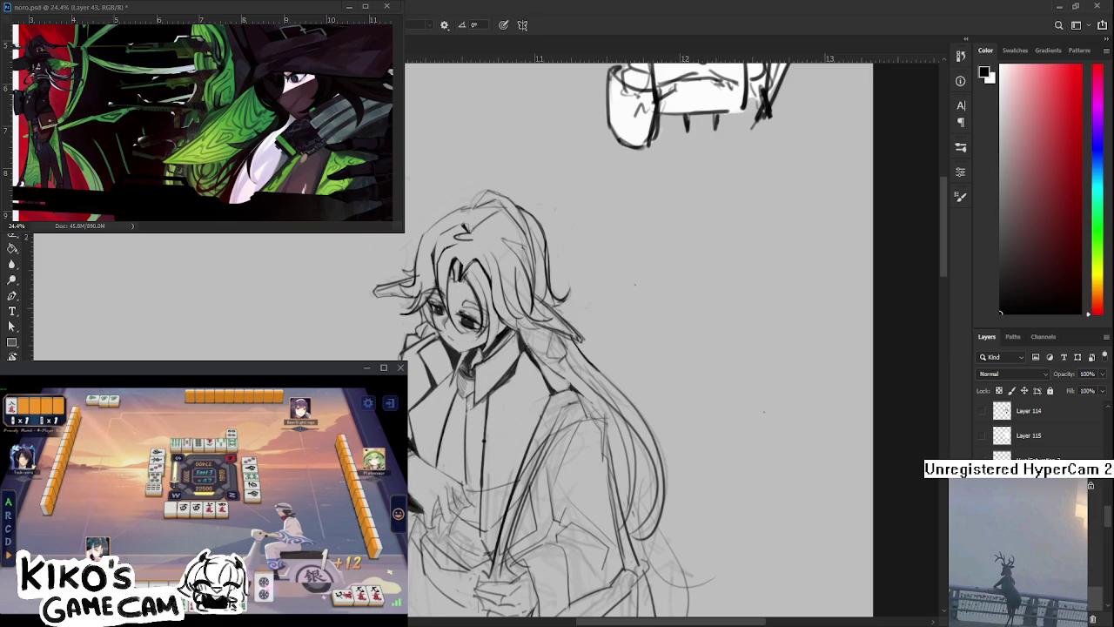
key(e)
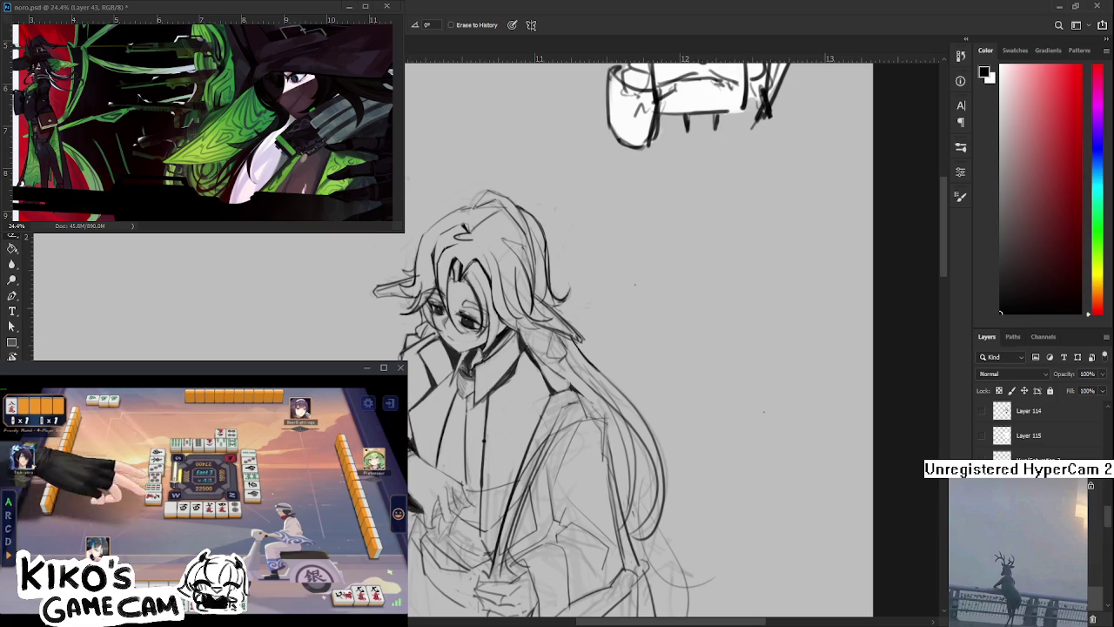
key(b)
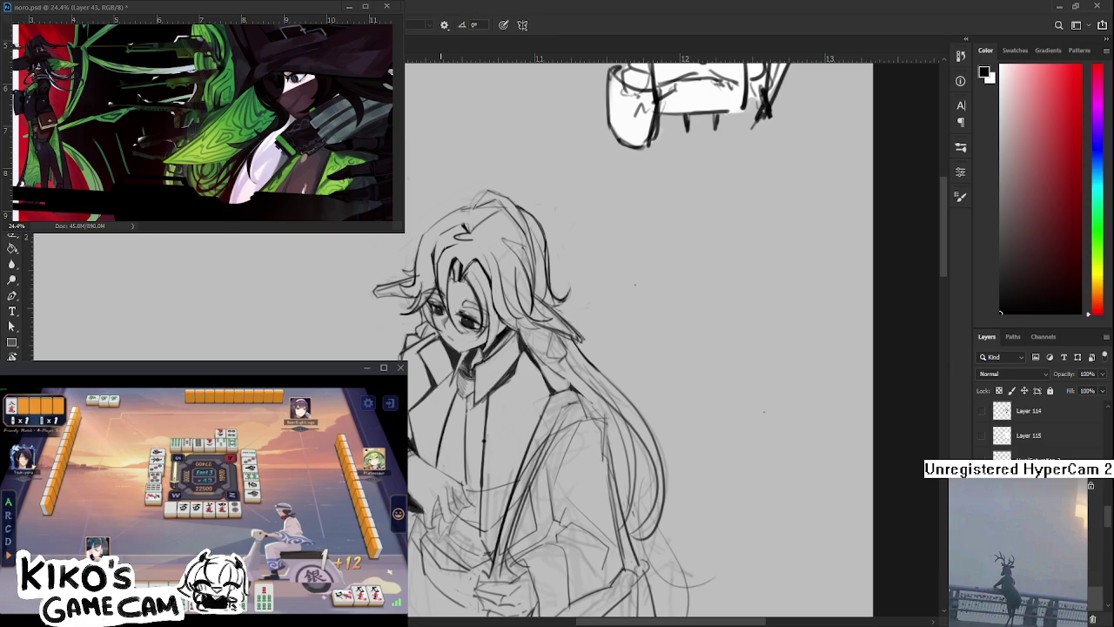
scroll(440, 357, down, 1)
scroll(440, 356, down, 1)
scroll(413, 344, up, 1)
scroll(414, 344, up, 1)
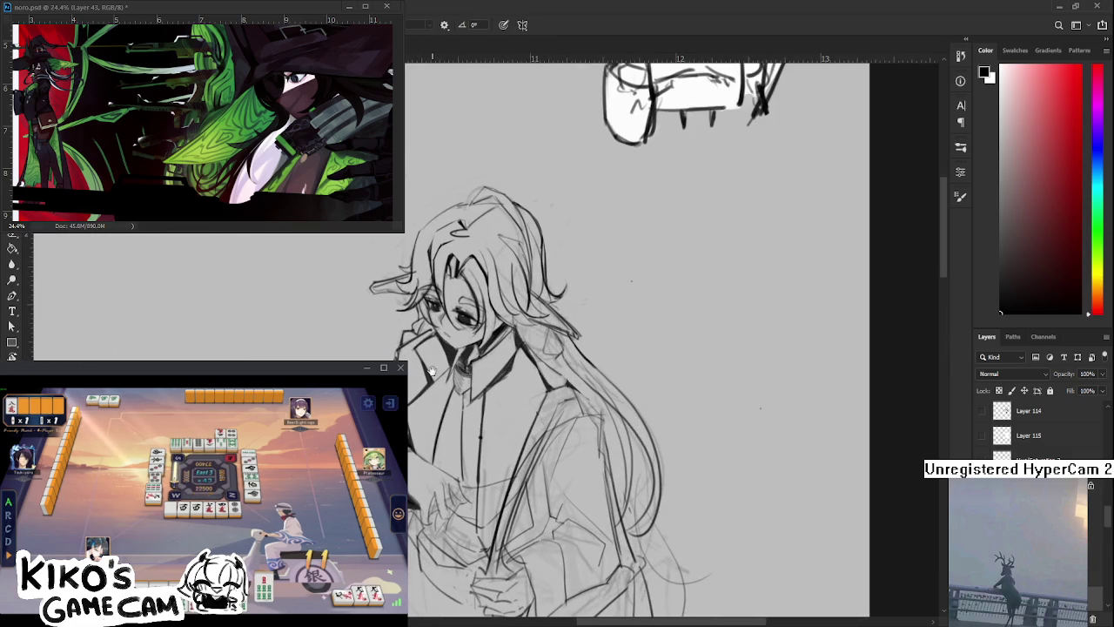
scroll(414, 344, up, 1)
scroll(413, 343, up, 1)
key(e)
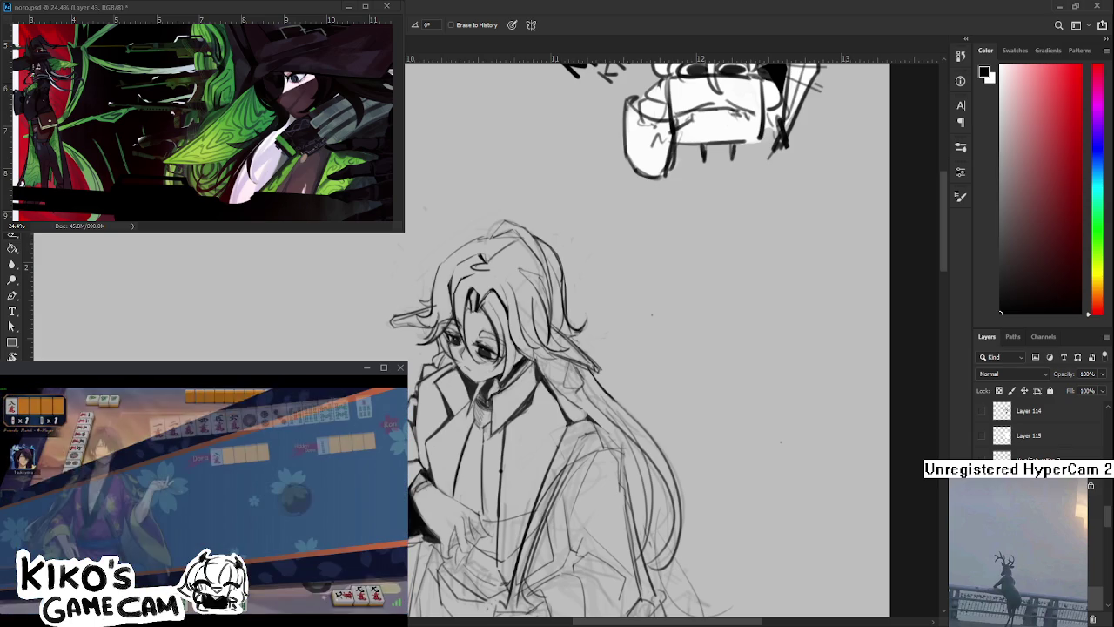
key(b)
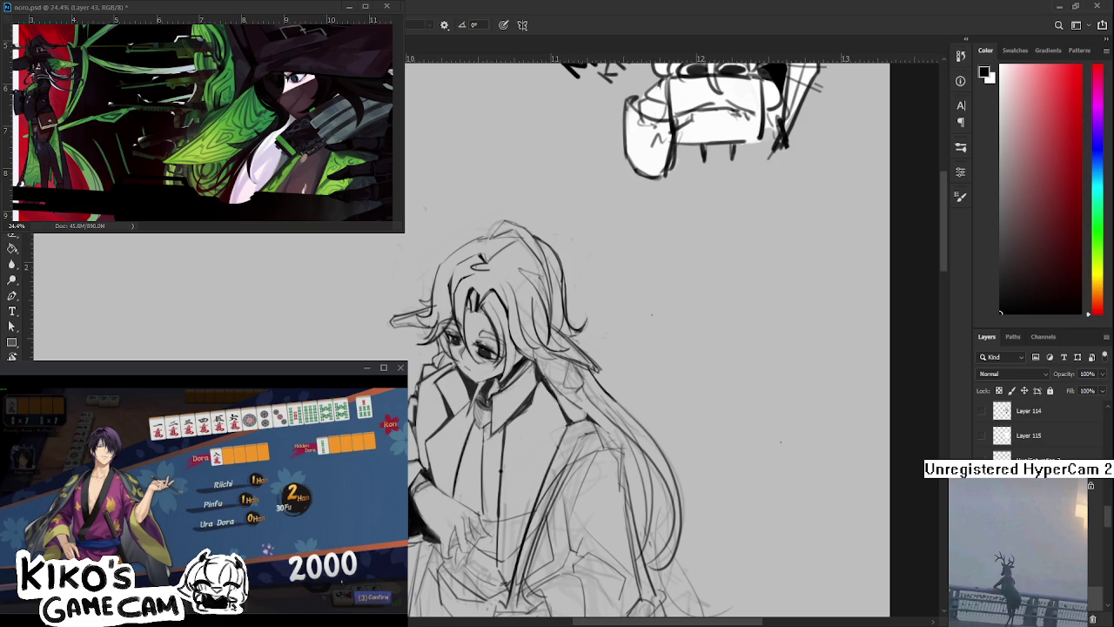
key(e)
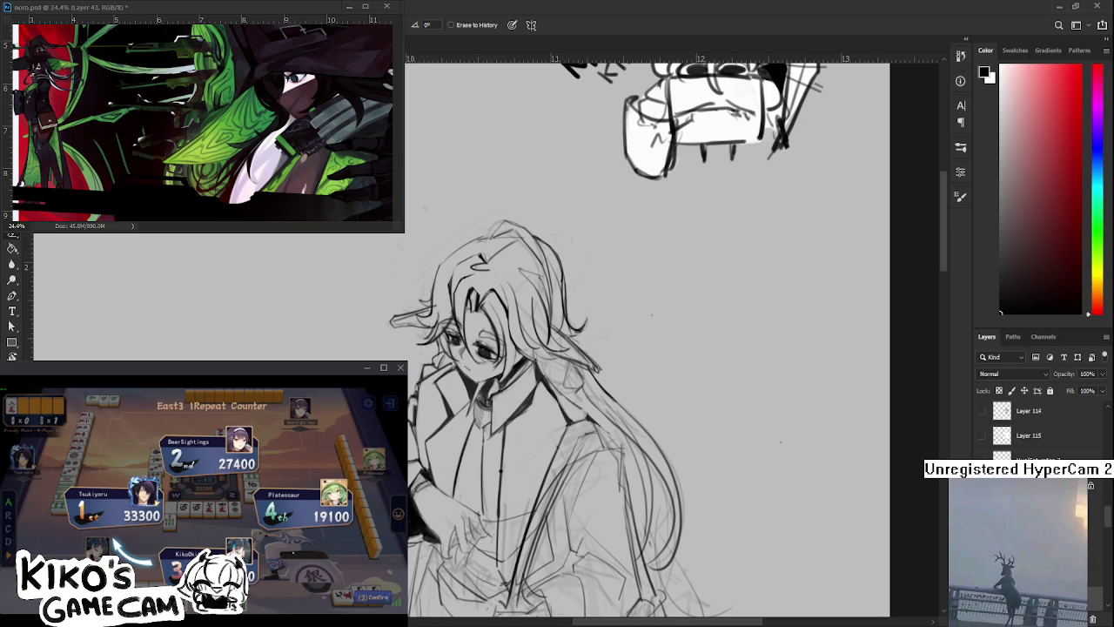
click(366, 597)
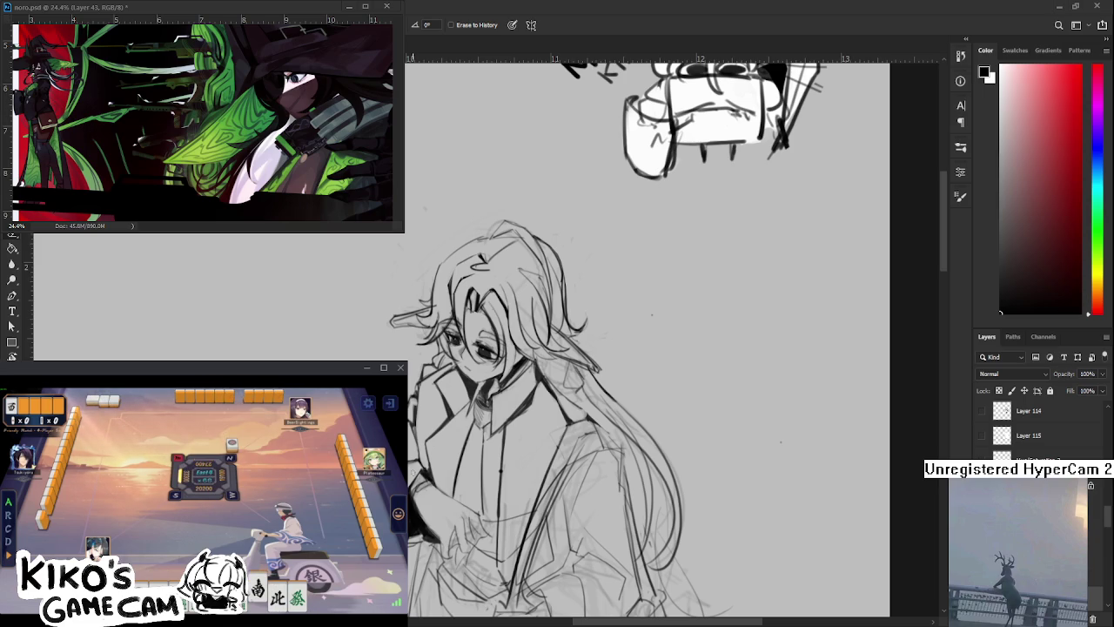
key(b)
key(e)
key(b)
key(e)
Ink the face lines, zooming out to see the lettered chibi doodle above the figure
mouse_move(610, 348)
mouse_down()
mouse_move(627, 370)
mouse_move(603, 356)
mouse_up()
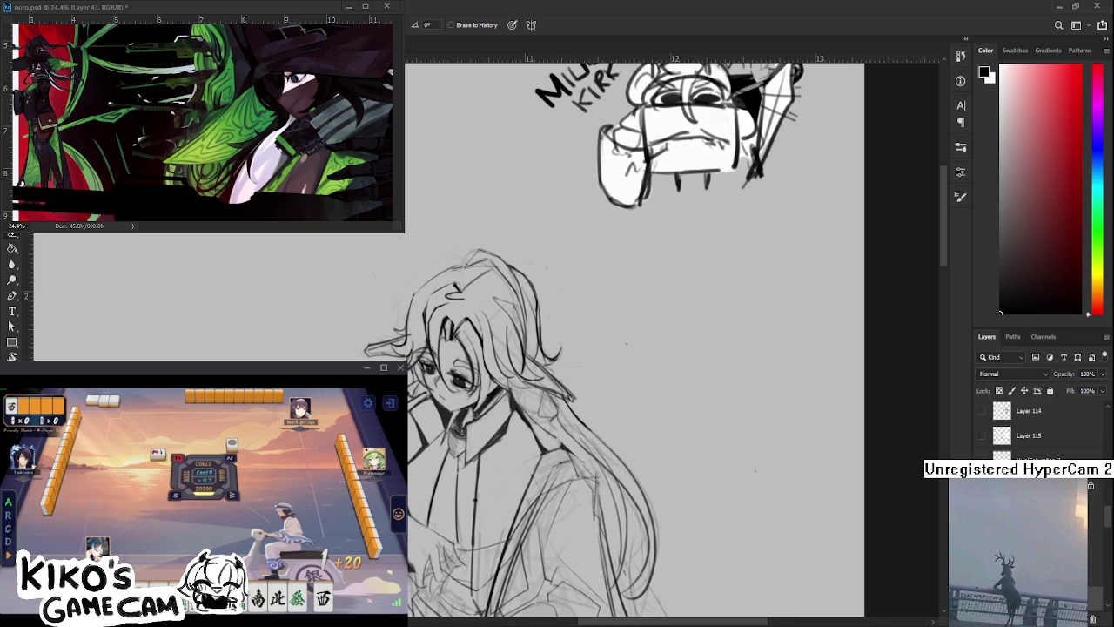
key(b)
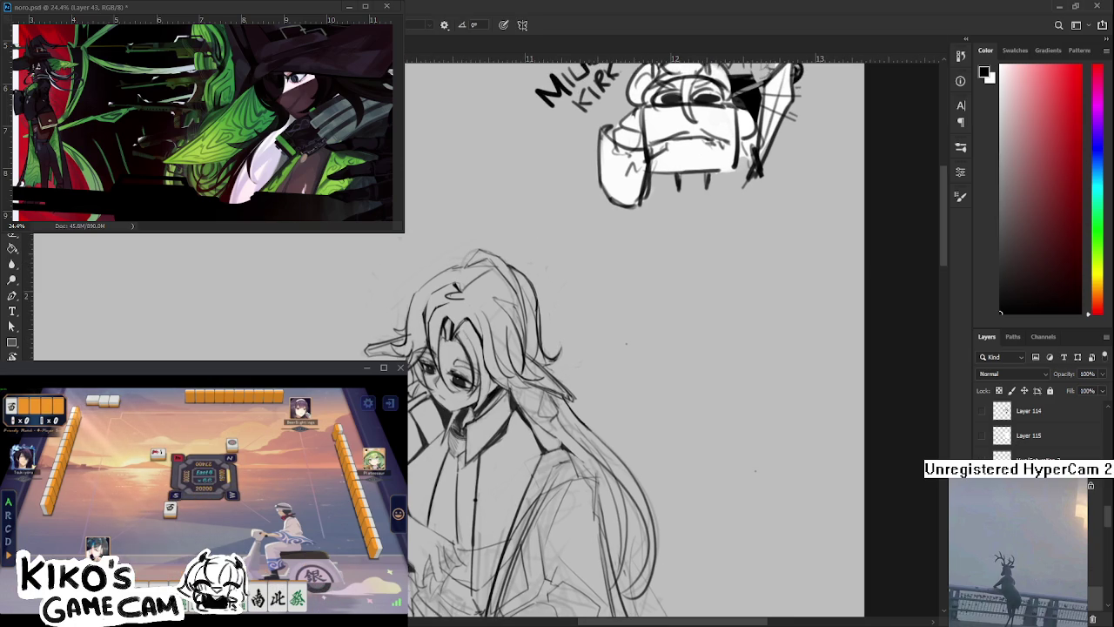
key(e)
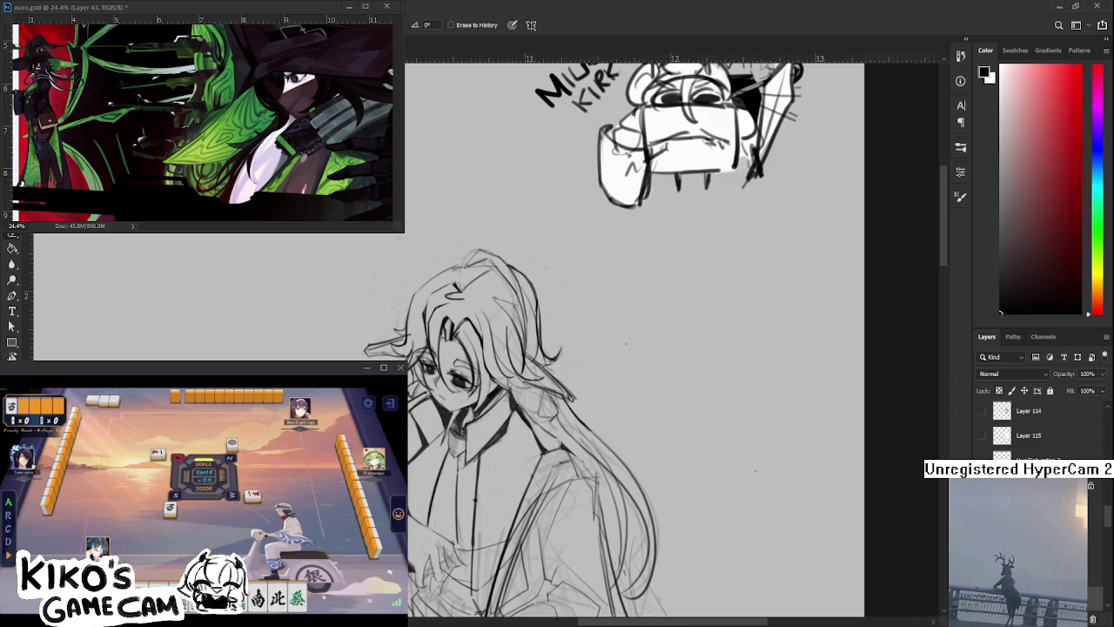
key(b)
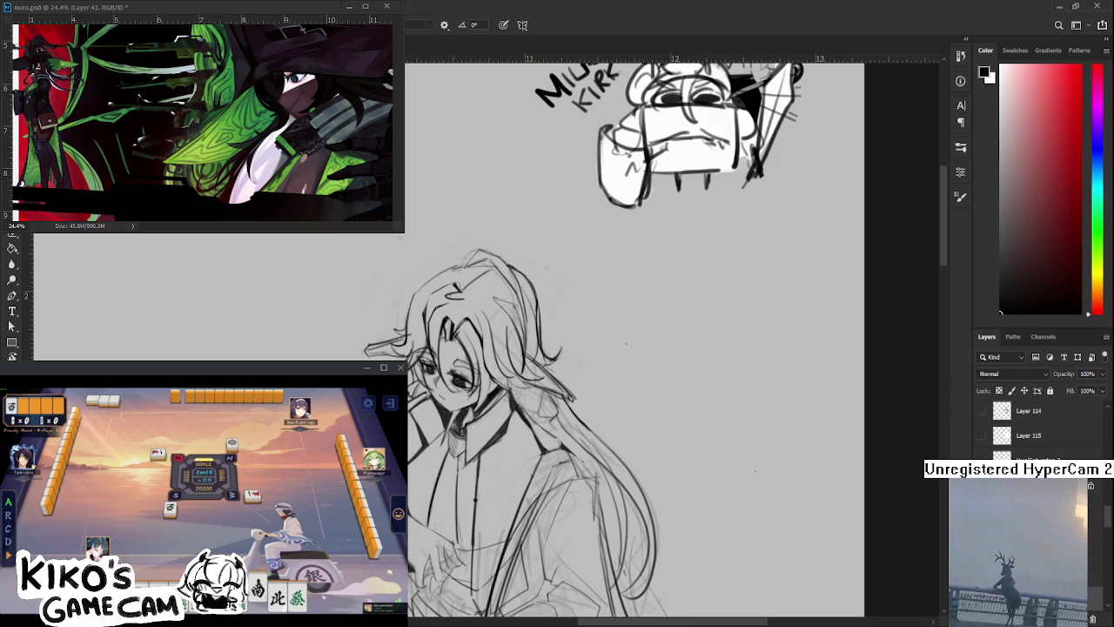
scroll(636, 340, down, 1)
scroll(635, 339, down, 1)
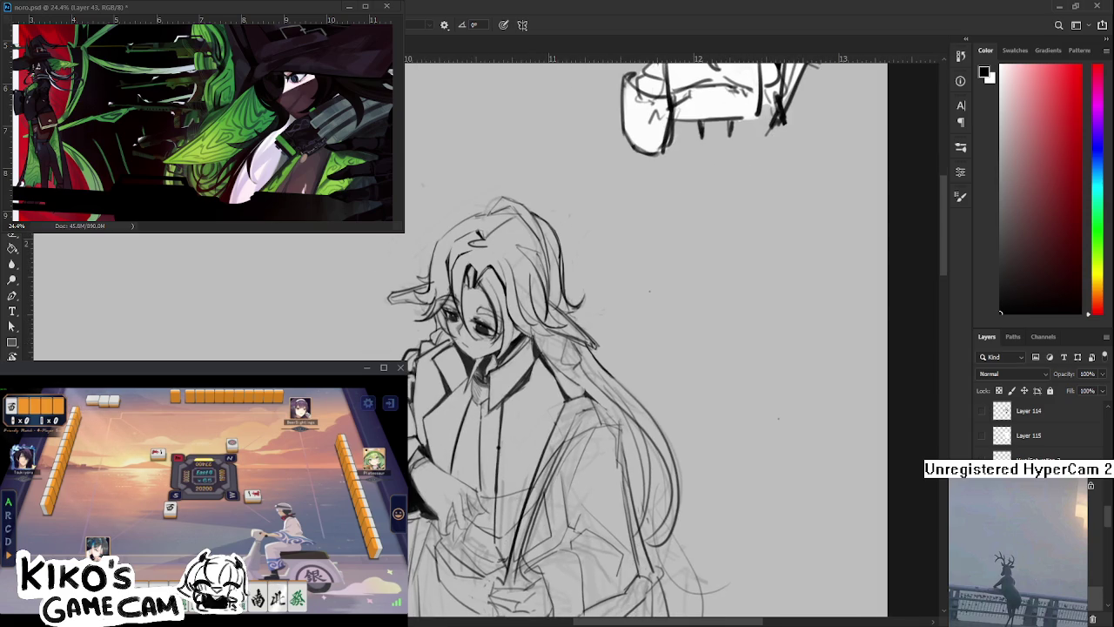
scroll(636, 339, down, 1)
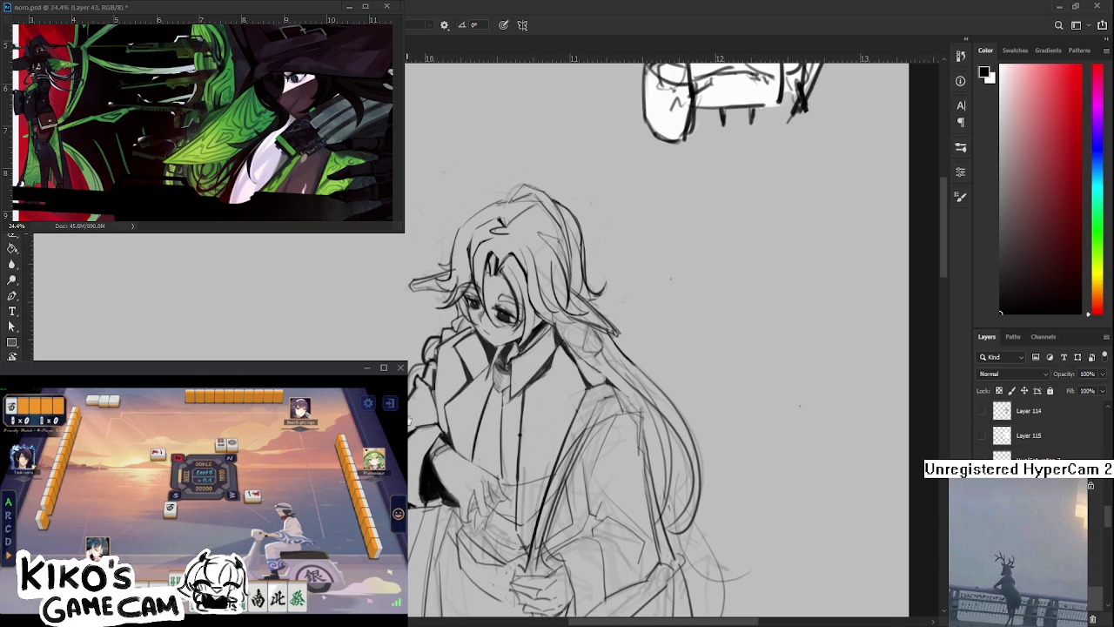
scroll(580, 397, down, 1)
scroll(661, 339, down, 2)
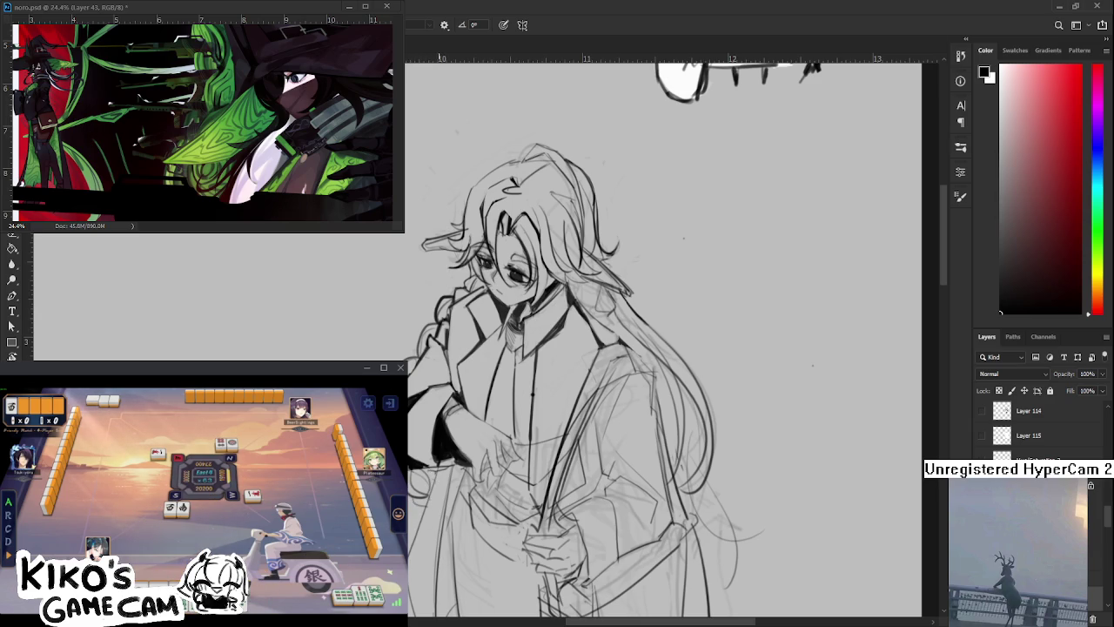
drag(438, 470, 453, 523)
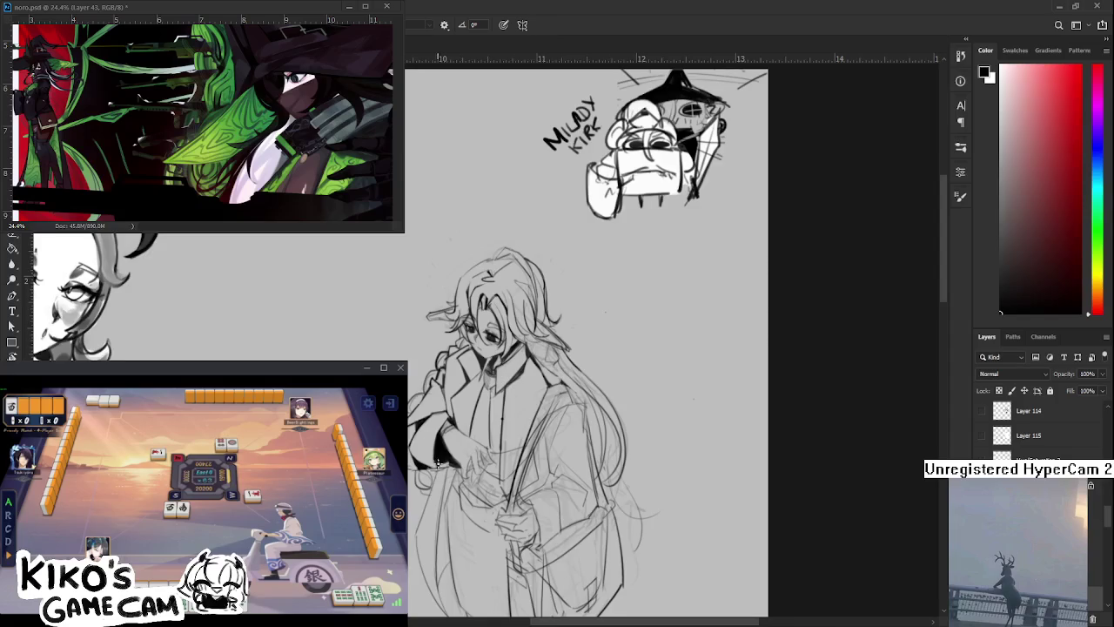
scroll(466, 459, up, 2)
drag(466, 459, 480, 462)
Ink and clean the head's hair lines, rotating the view so the figure stands upright
key(e)
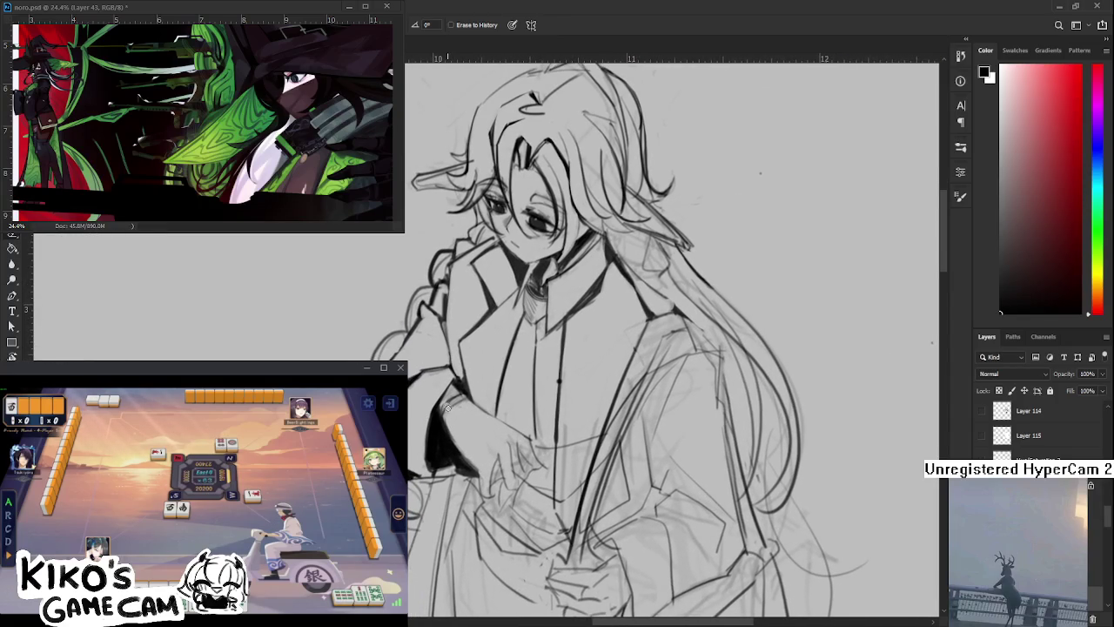
key(b)
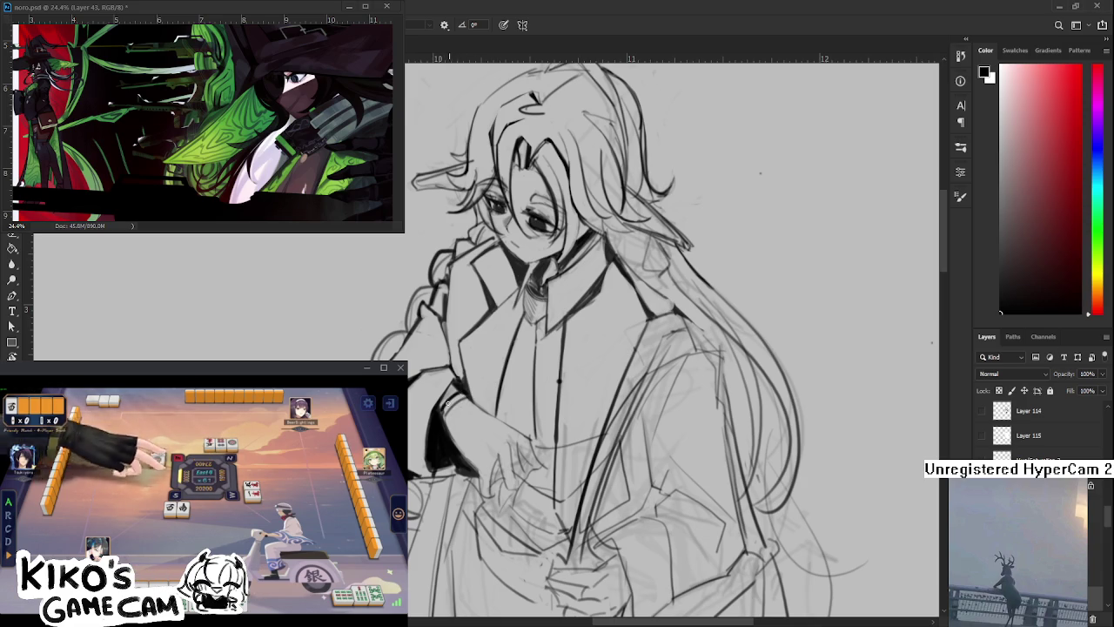
key(e)
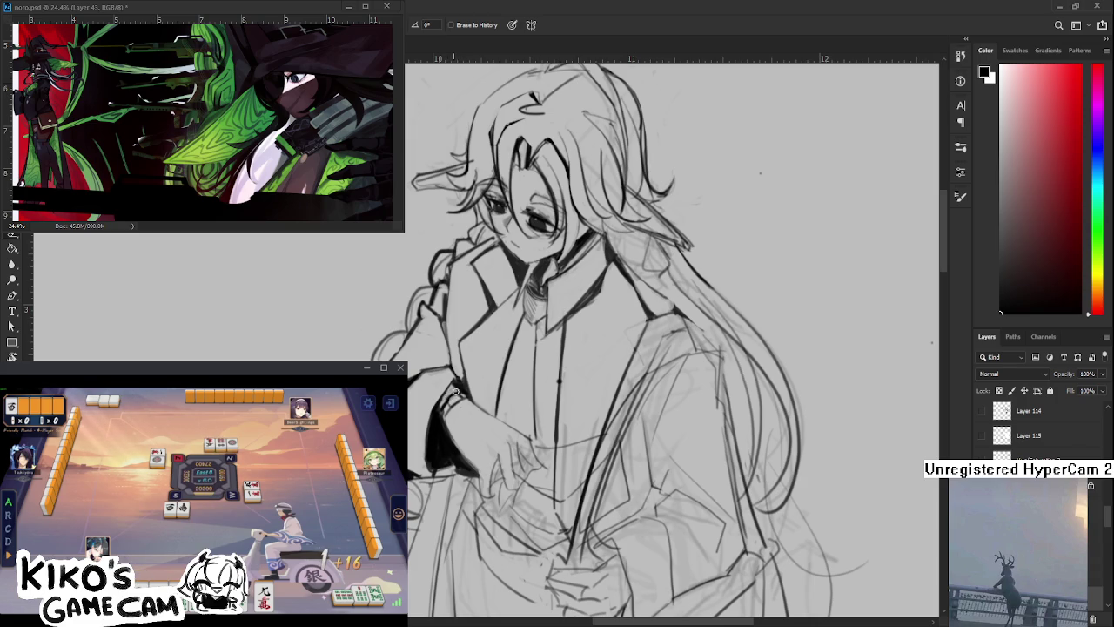
key(b)
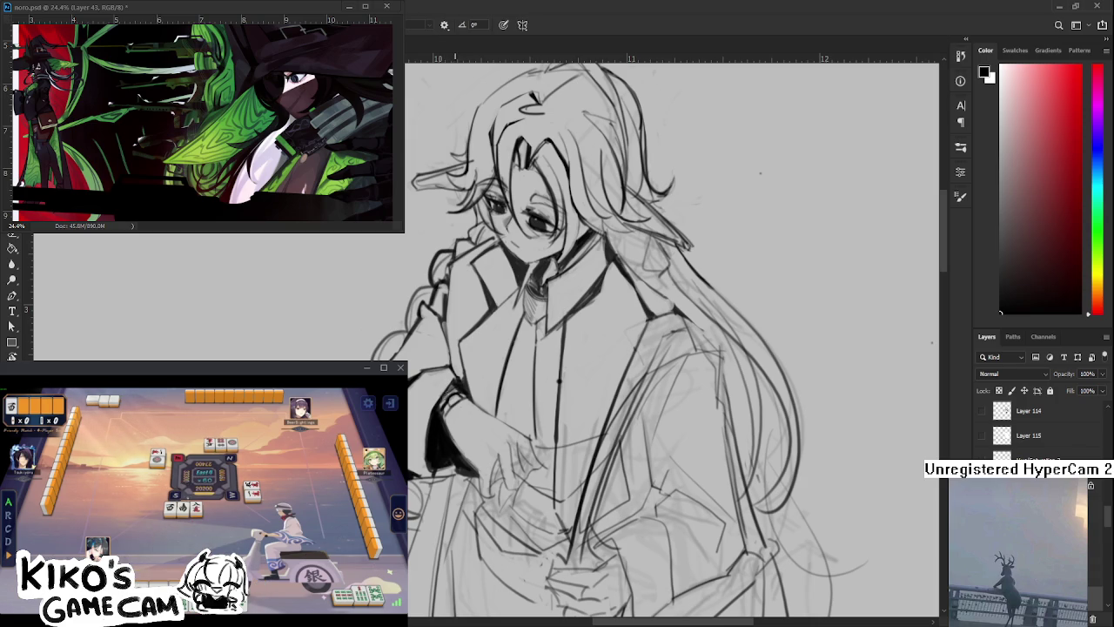
mouse_move(471, 433)
mouse_down()
mouse_move(460, 397)
mouse_move(392, 493)
mouse_up()
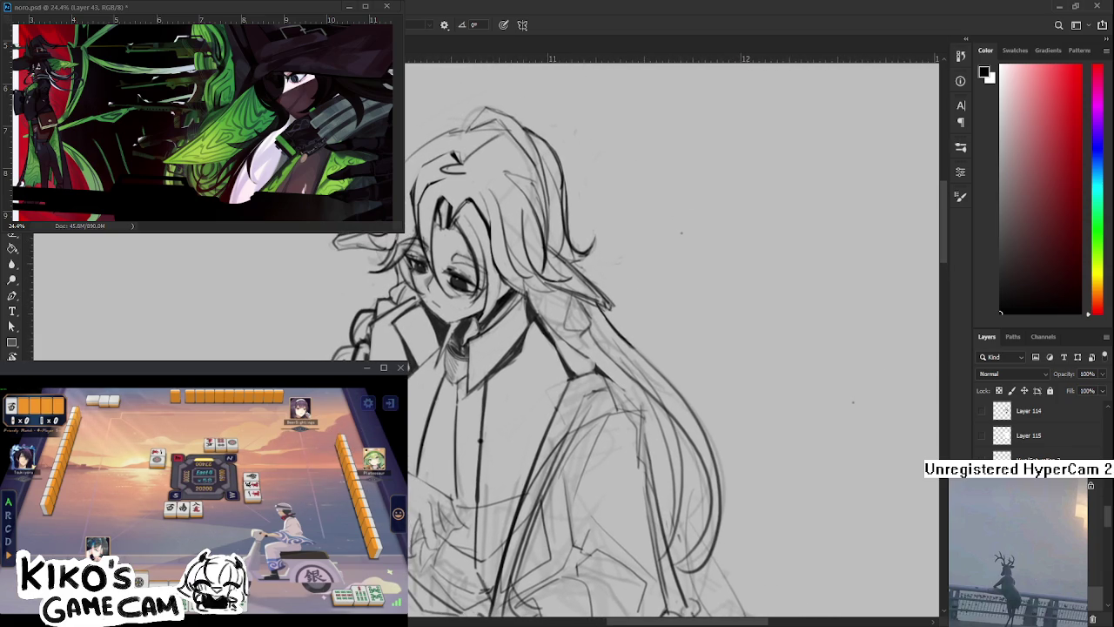
key(r)
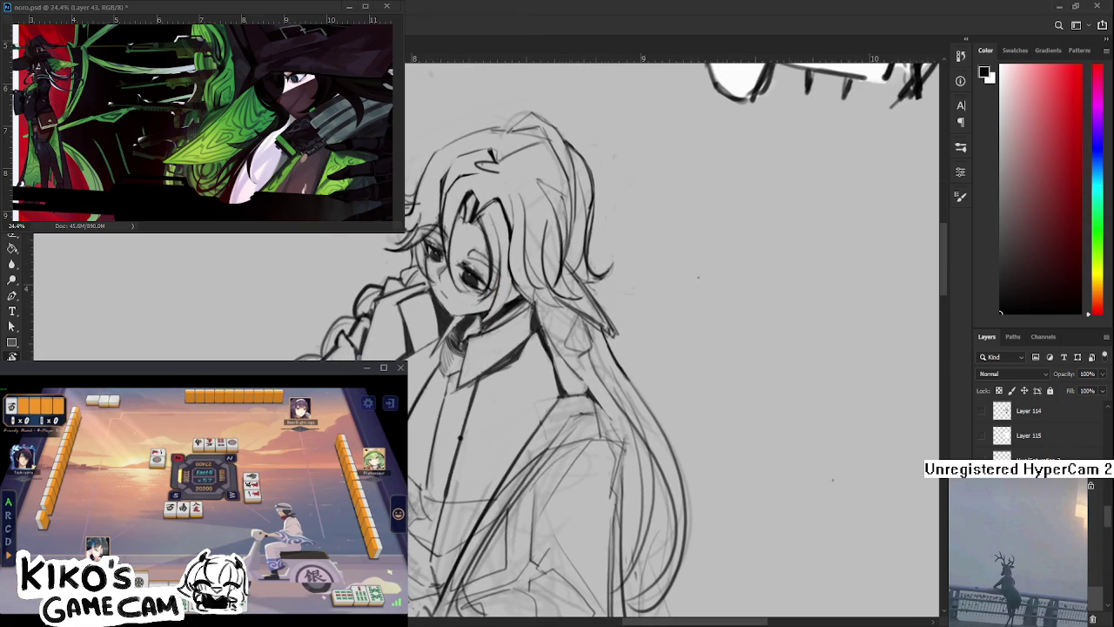
key(e)
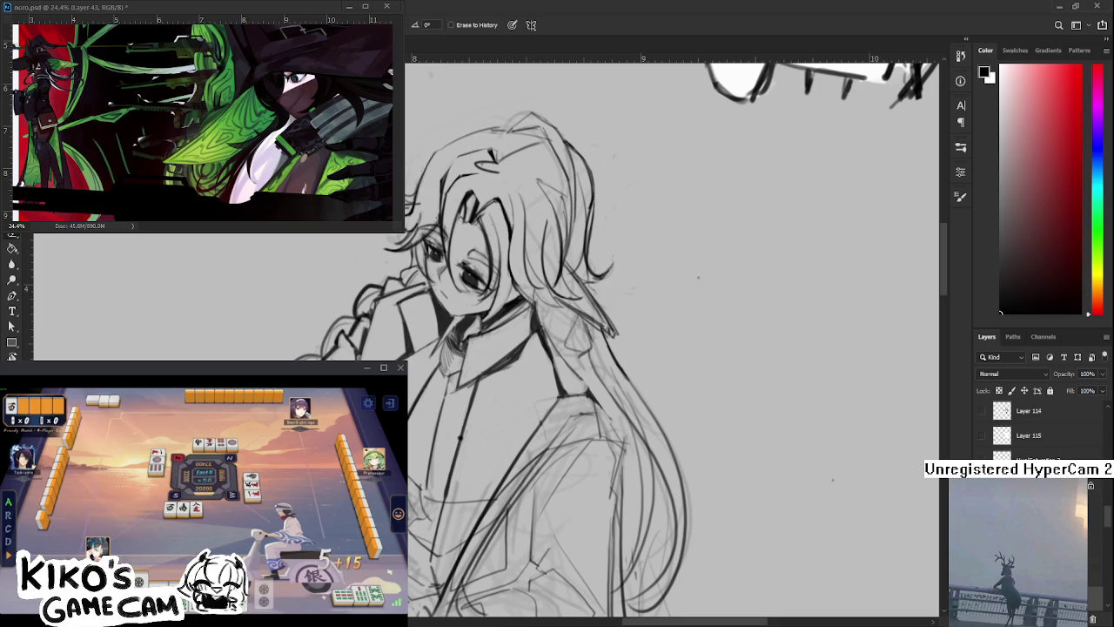
drag(609, 349, 553, 269)
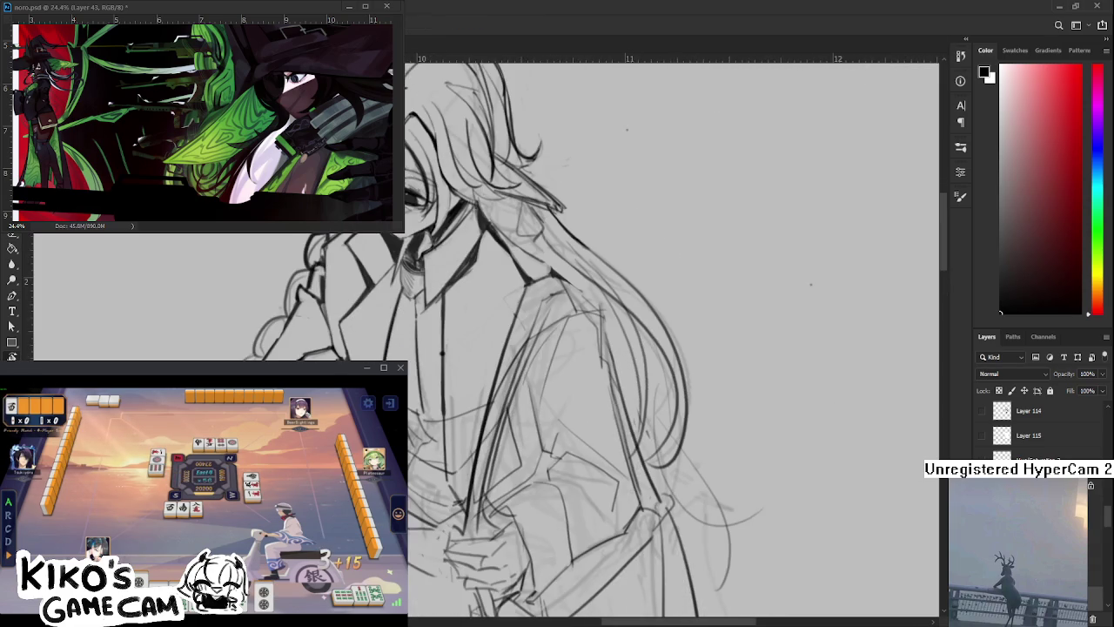
Ink the coat collar and hair in black, alternating brush and eraser to fix strokes
key(e)
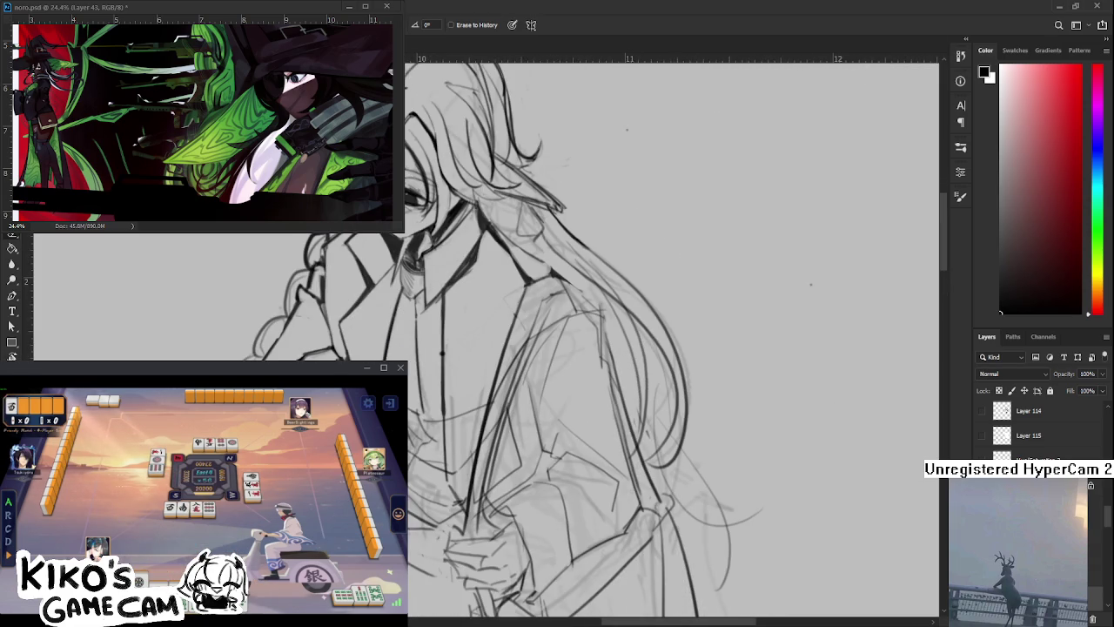
key(b)
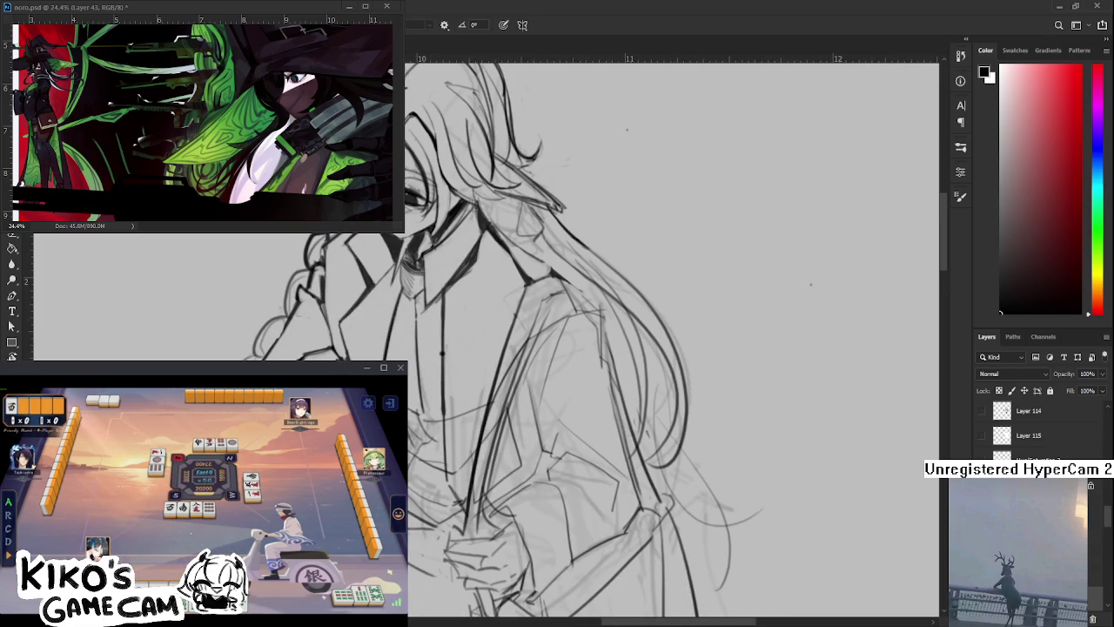
key(e)
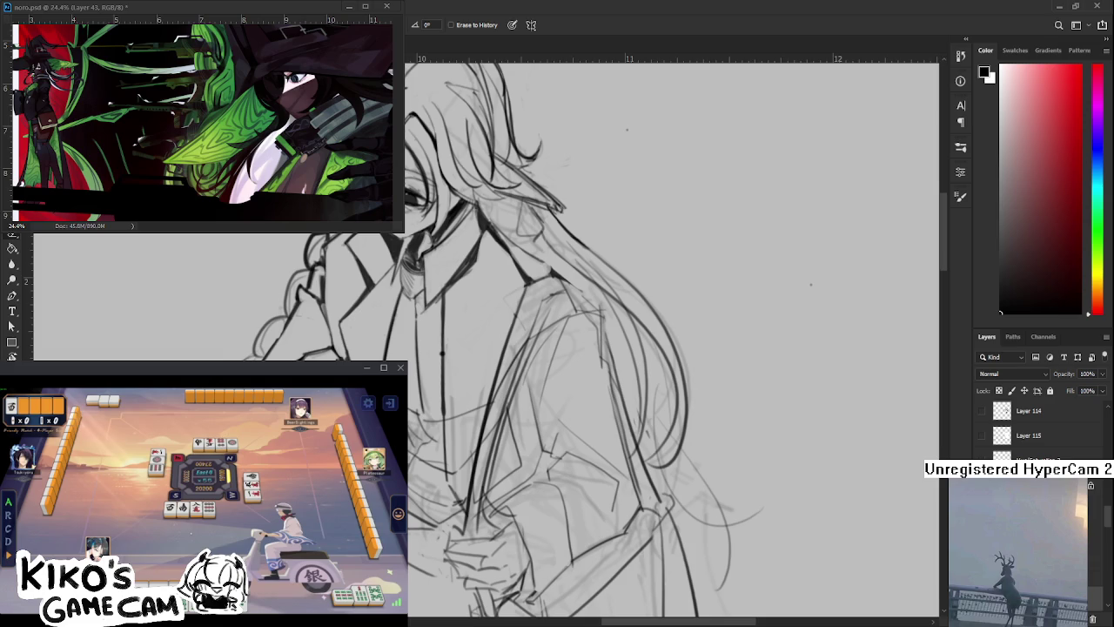
scroll(670, 339, up, 1)
key(b)
key(e)
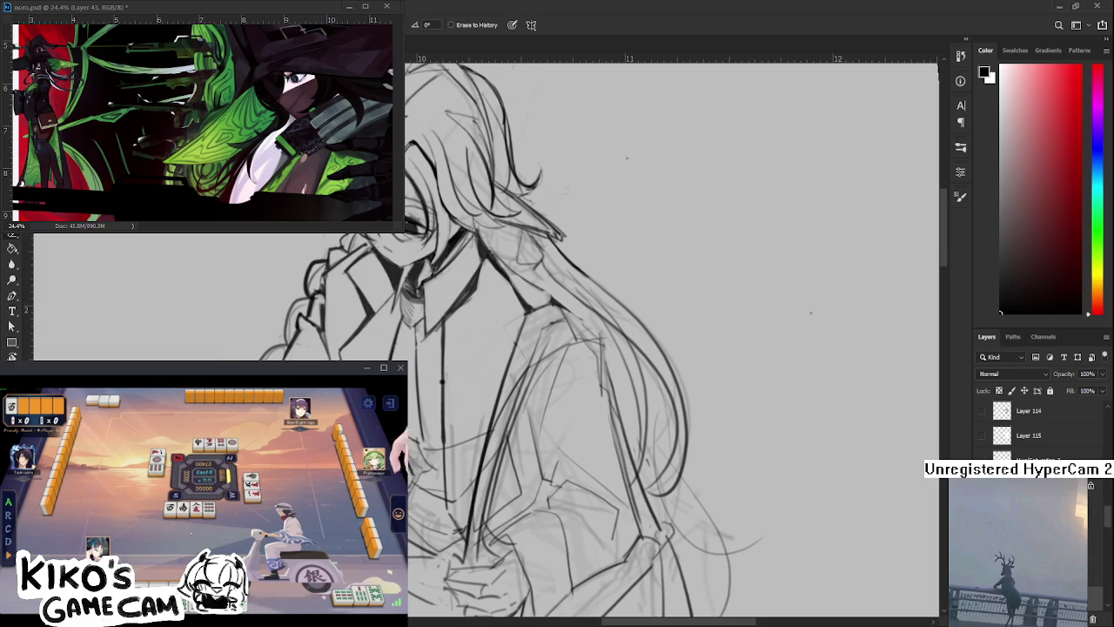
key(b)
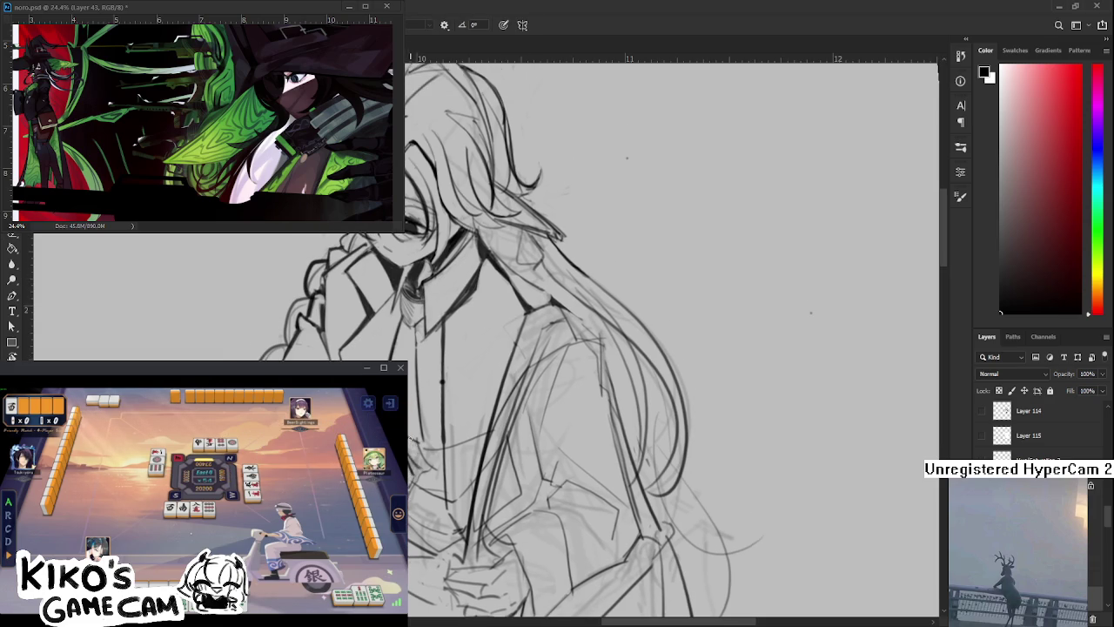
key(e)
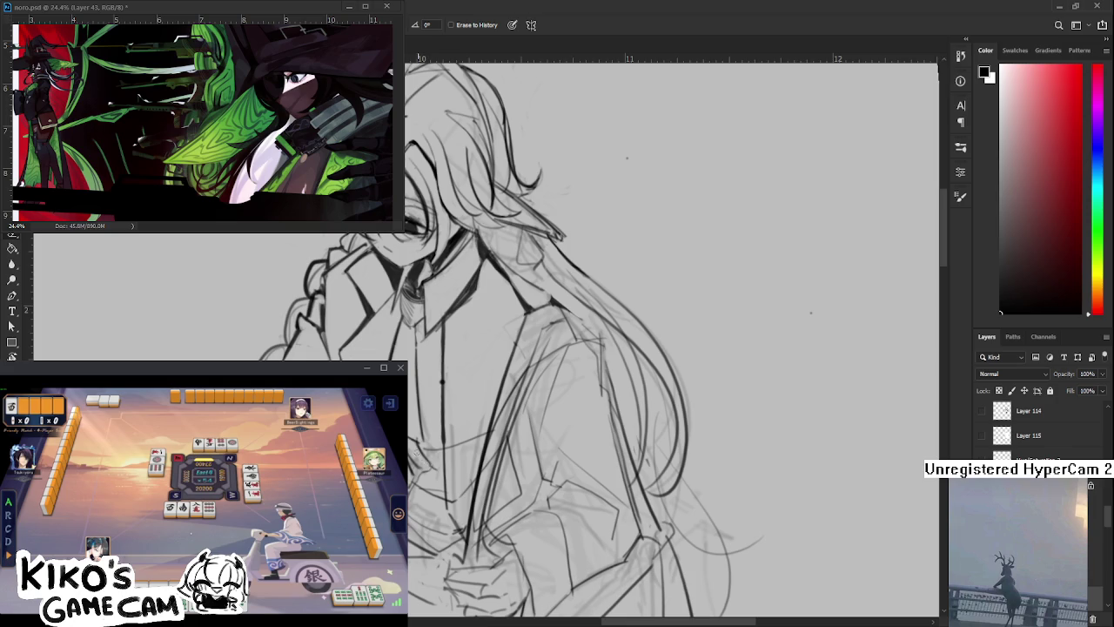
key(b)
key(e)
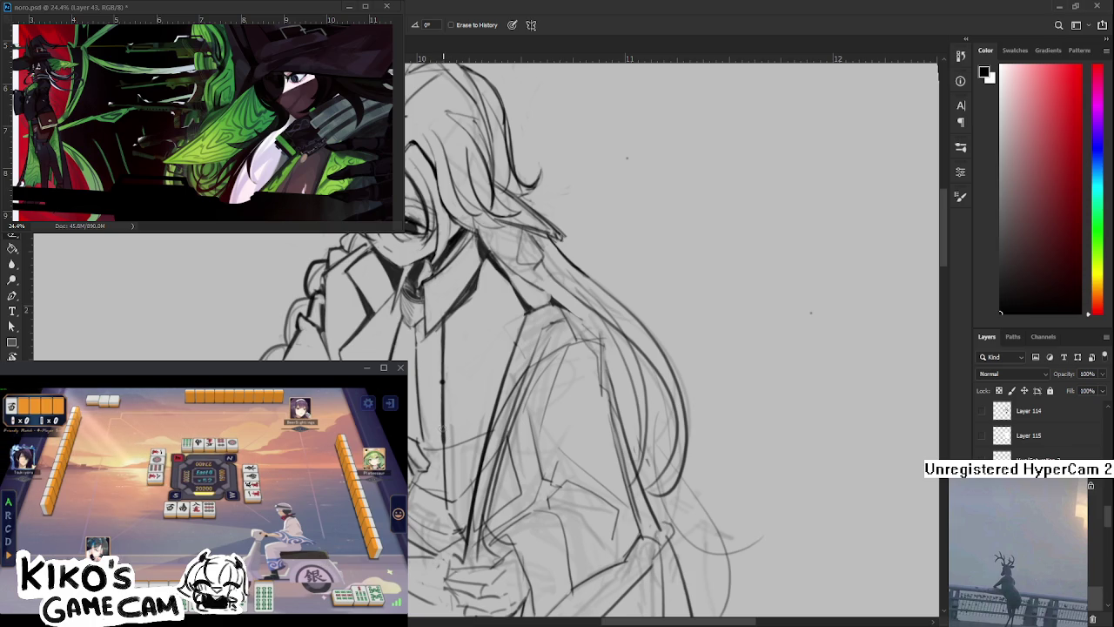
drag(609, 348, 621, 329)
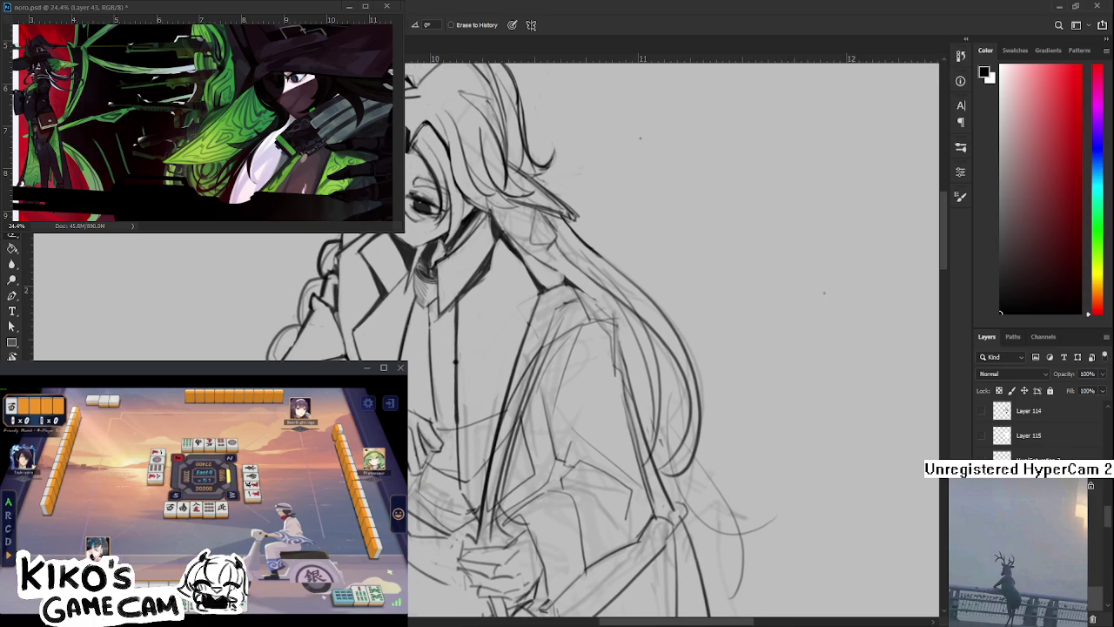
key(b)
key(e)
scroll(405, 393, down, 3)
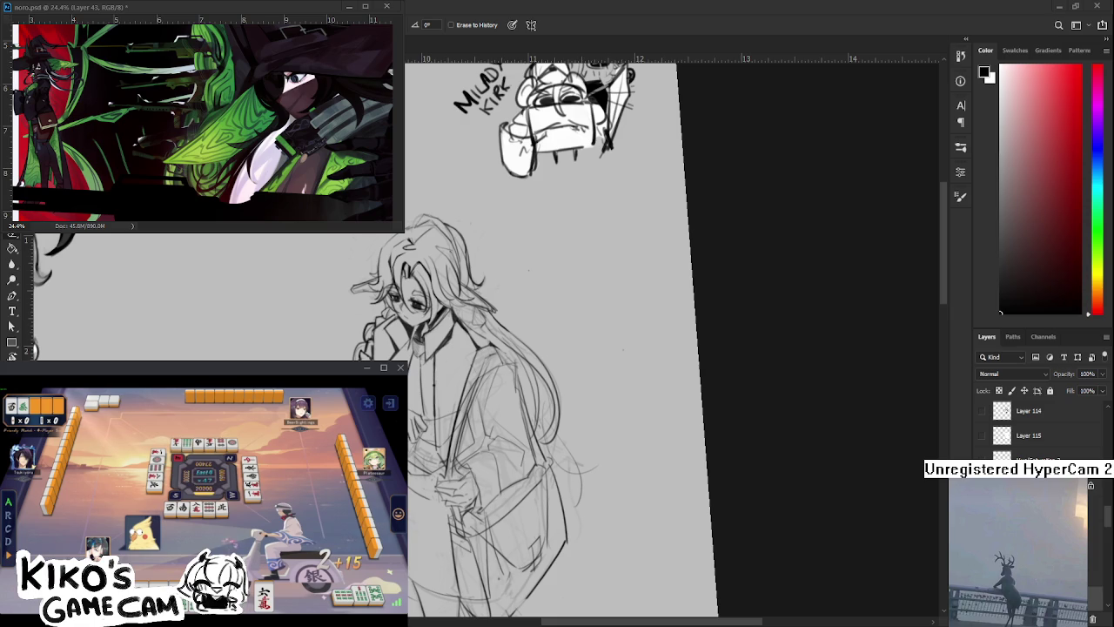
Ink the hand at the chest and the coat front in black, turning the view upright and erasing fixes
scroll(397, 421, up, 1)
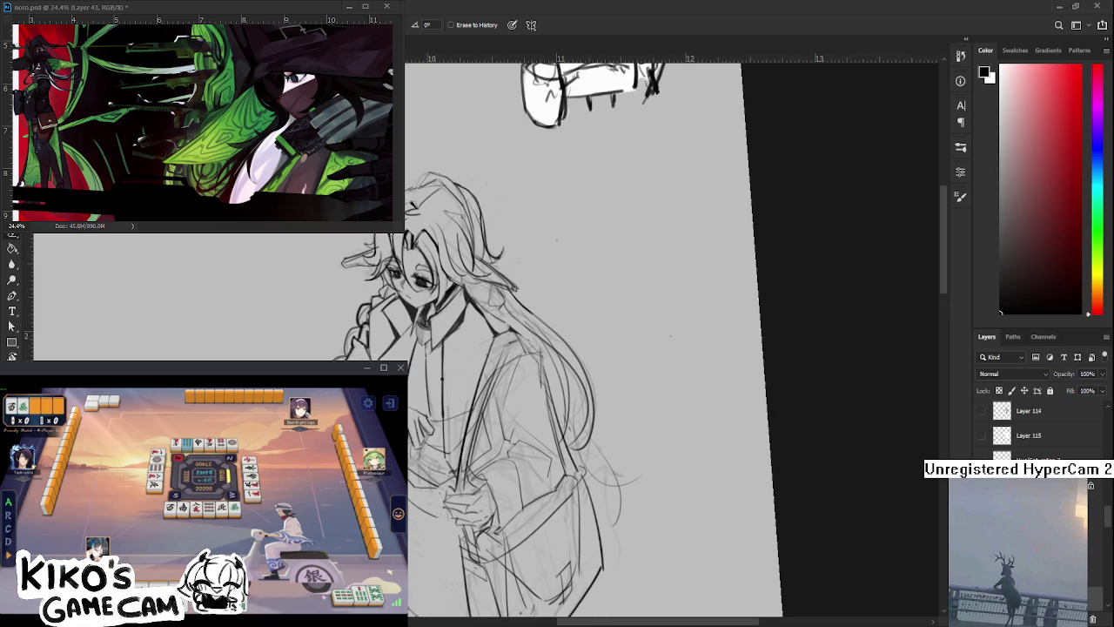
mouse_move(566, 348)
mouse_down()
mouse_move(582, 359)
mouse_move(592, 348)
mouse_up()
key(b)
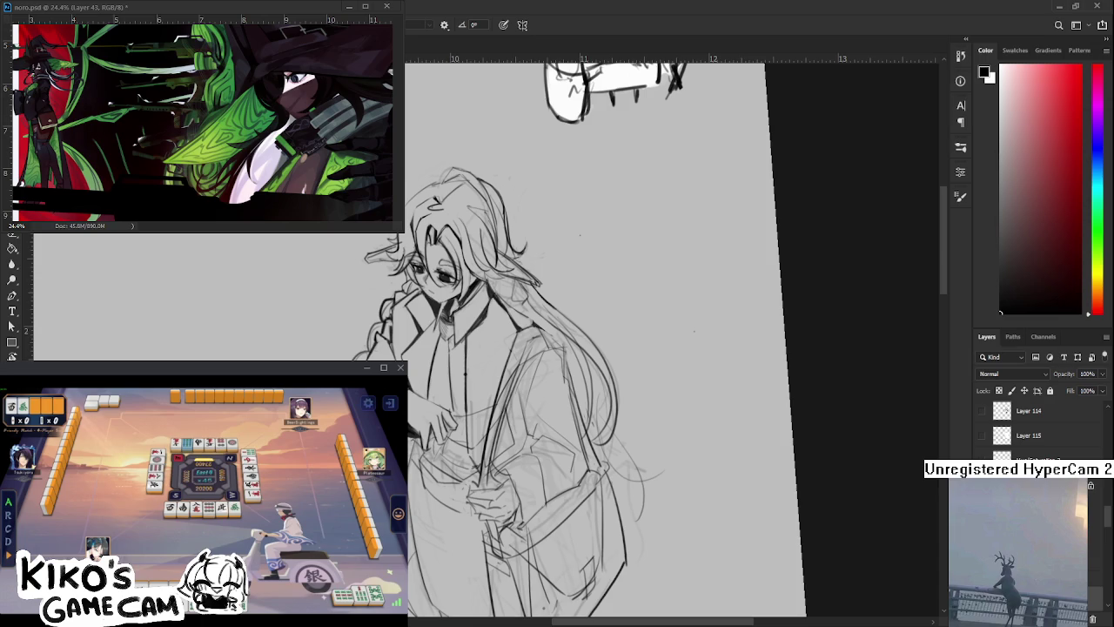
scroll(566, 348, down, 1)
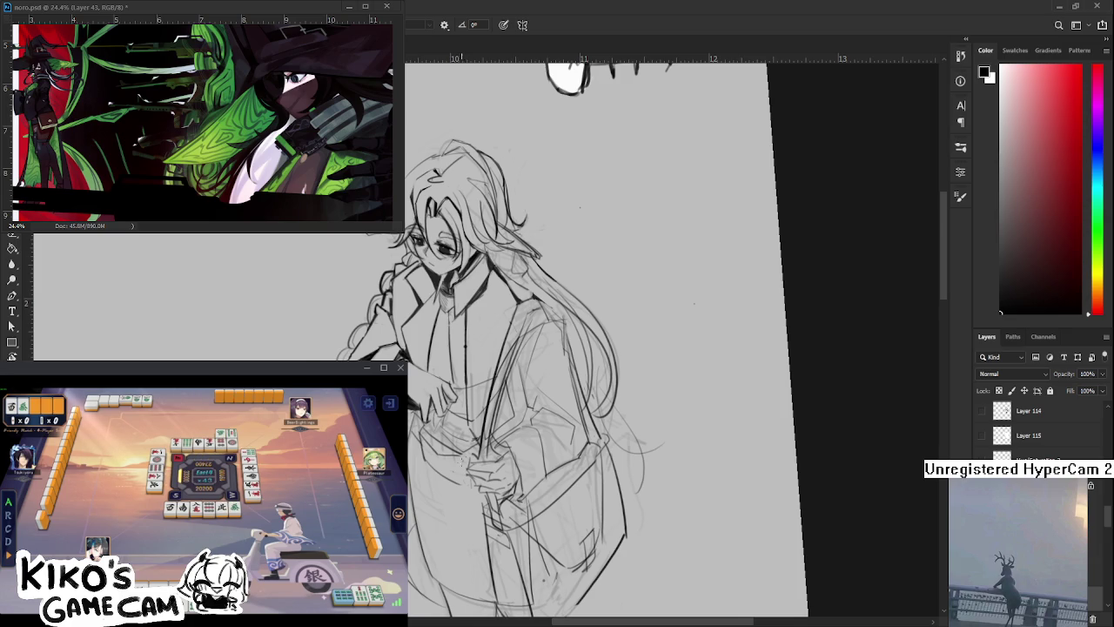
drag(557, 348, 609, 366)
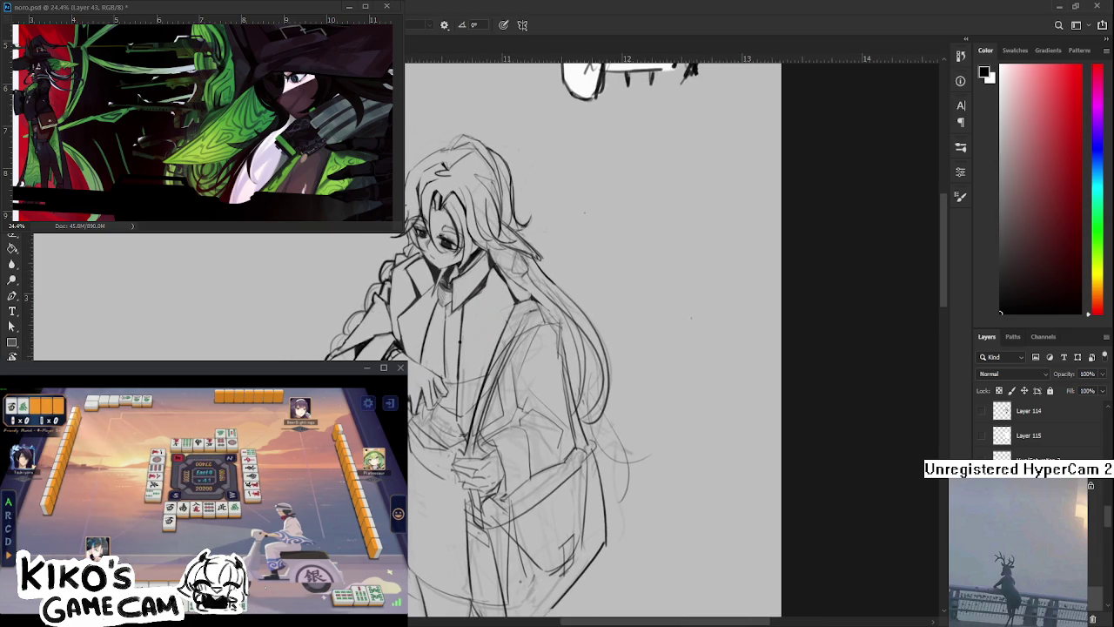
key(e)
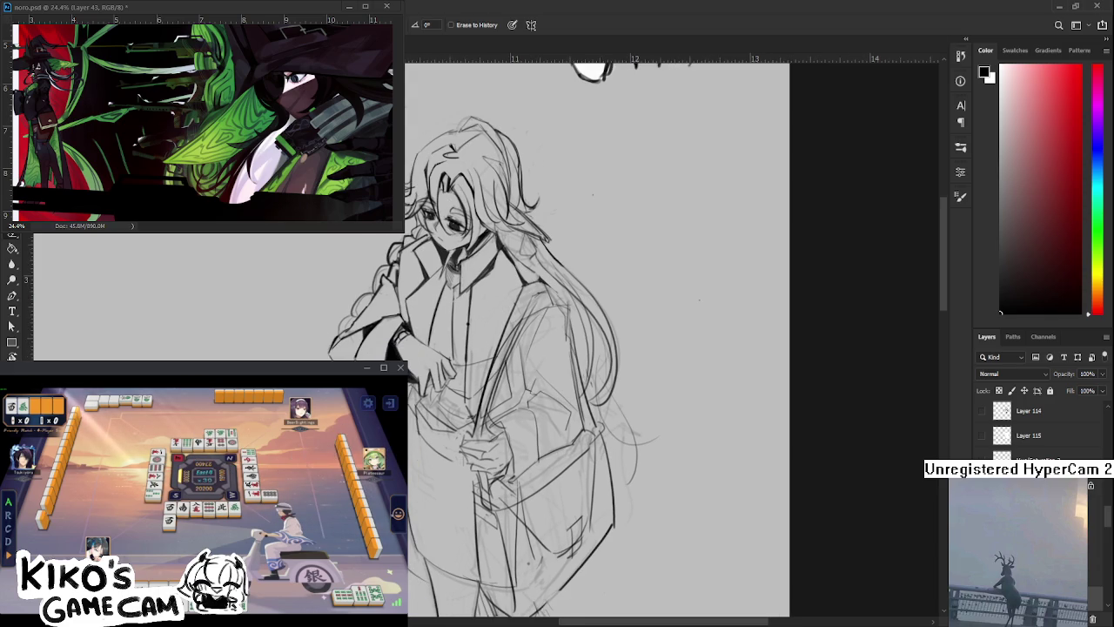
key(b)
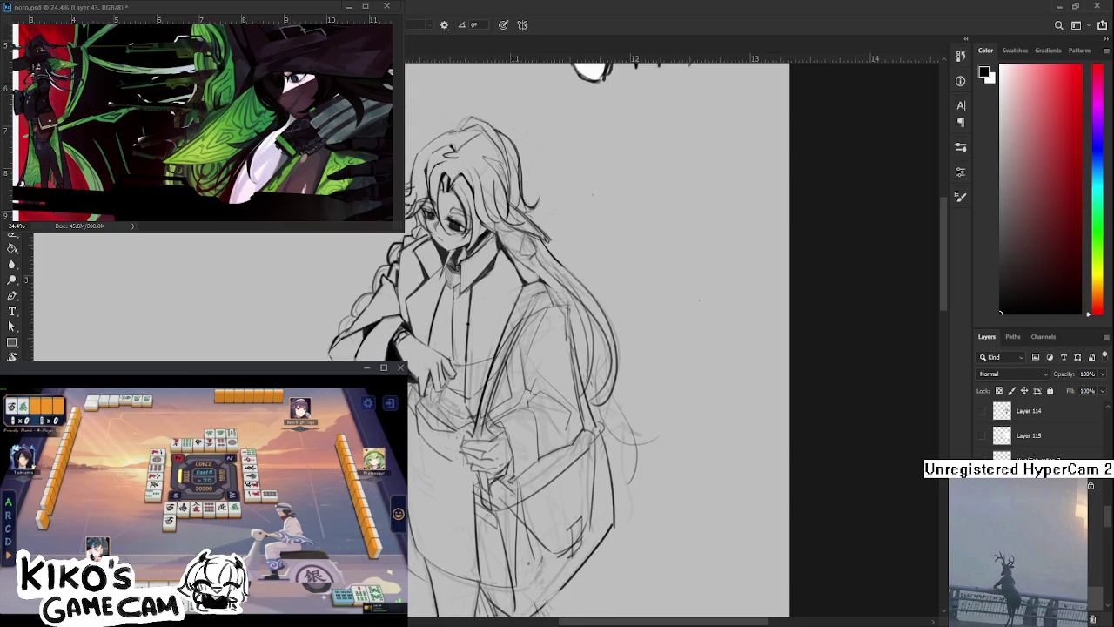
key(e)
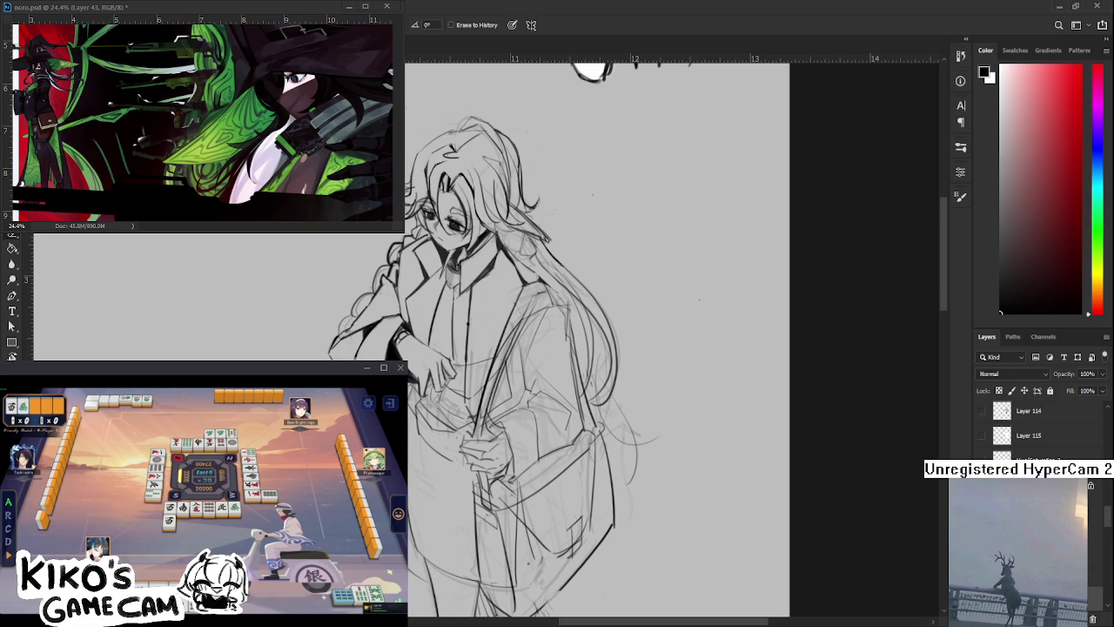
key(b)
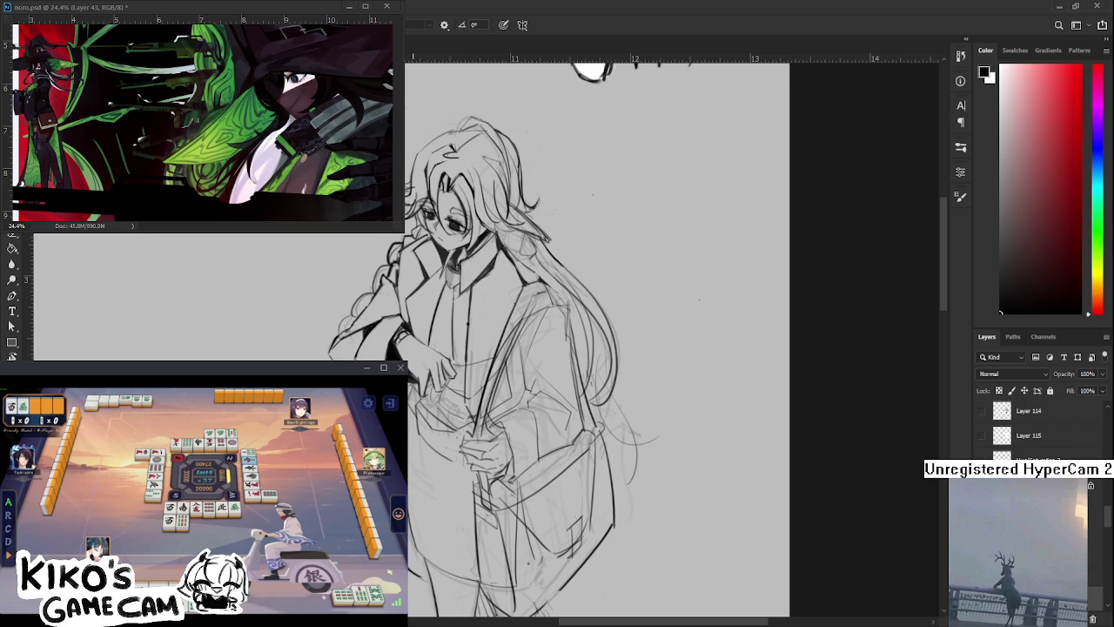
scroll(566, 339, down, 3)
scroll(566, 339, up, 3)
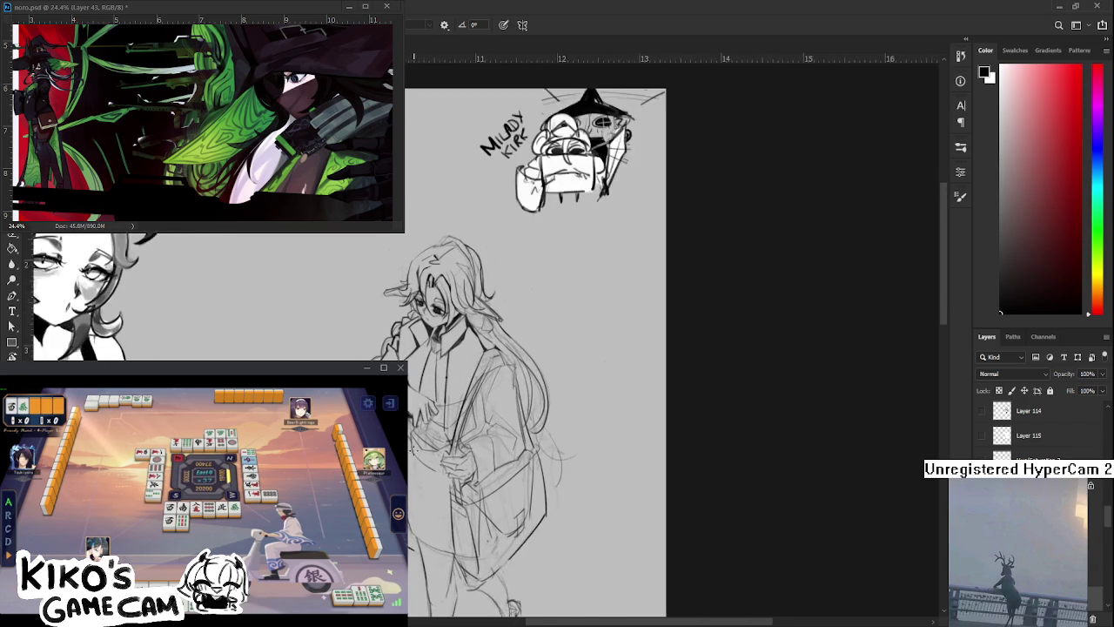
Ink more coat outlines over the grey sketch, erasing stray lines as needed
scroll(566, 340, up, 2)
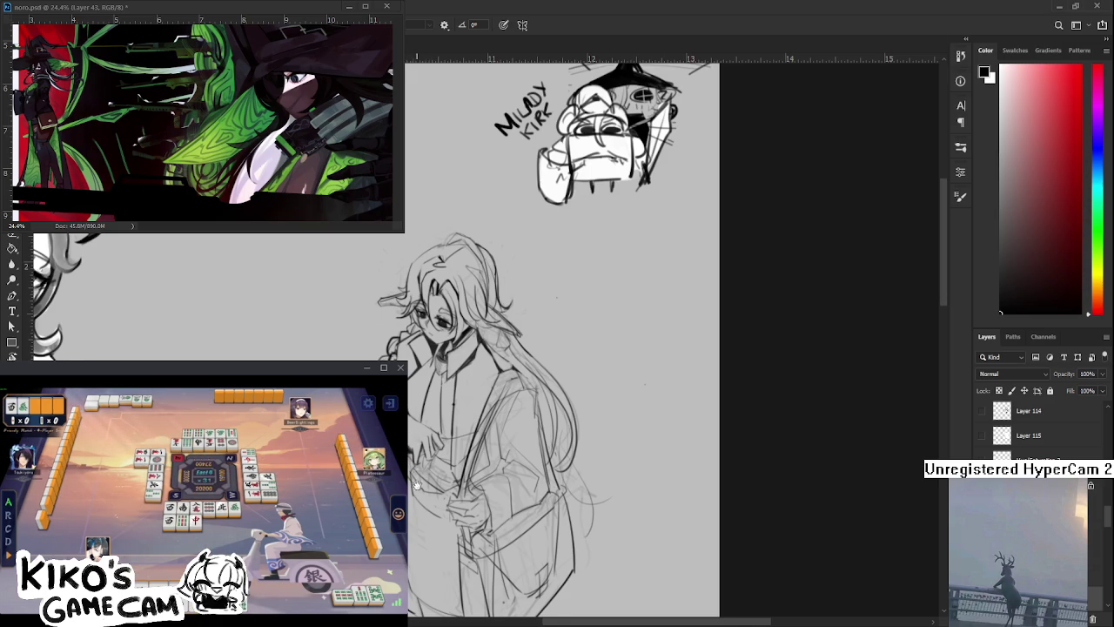
drag(414, 486, 415, 433)
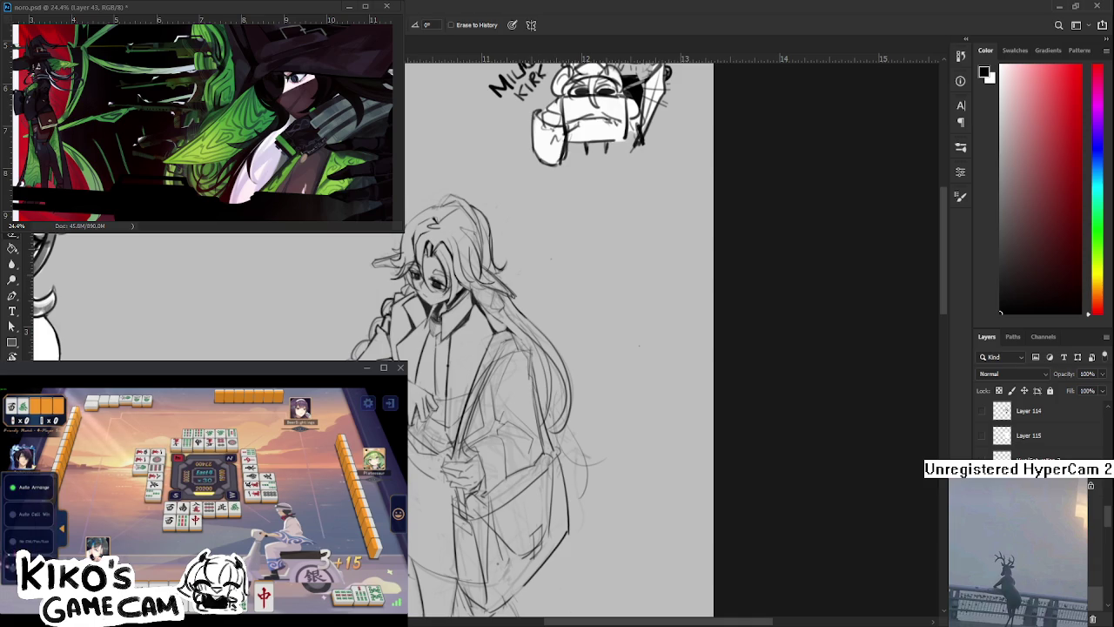
key(e)
key(b)
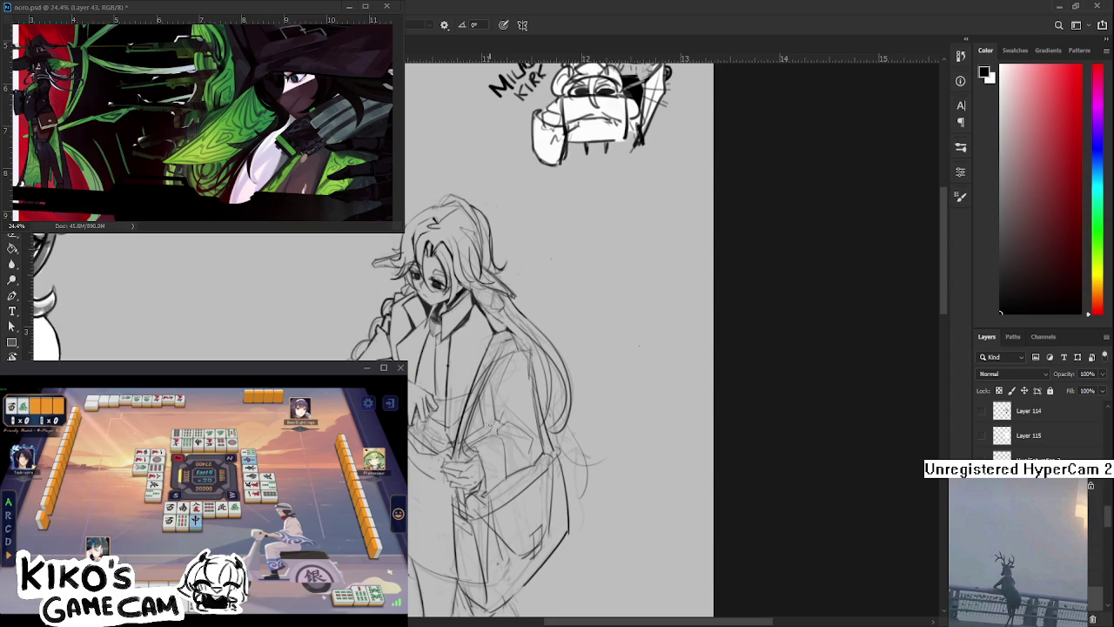
scroll(557, 349, up, 2)
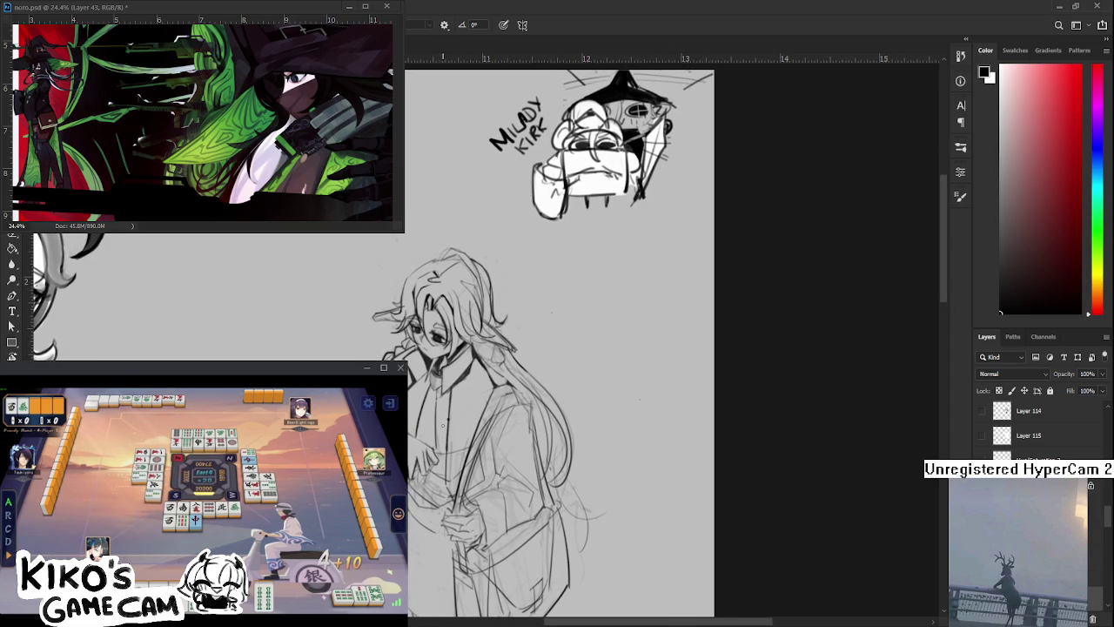
Refine the sleeve and arm lines, then tilt the canvas about 28° clockwise
key(e)
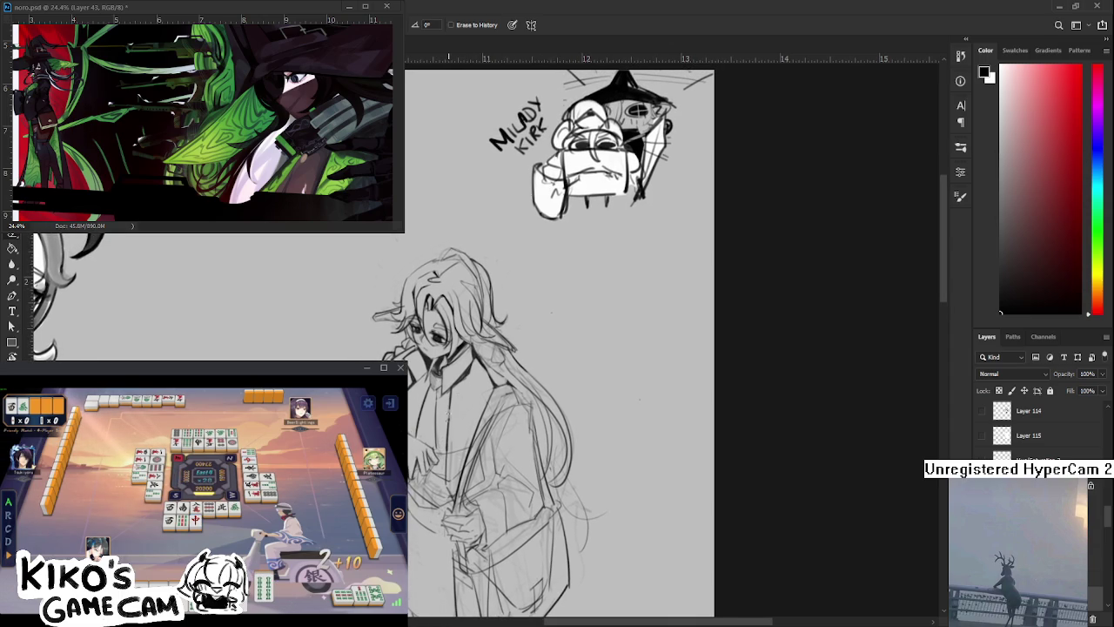
scroll(459, 409, up, 2)
drag(459, 409, 427, 463)
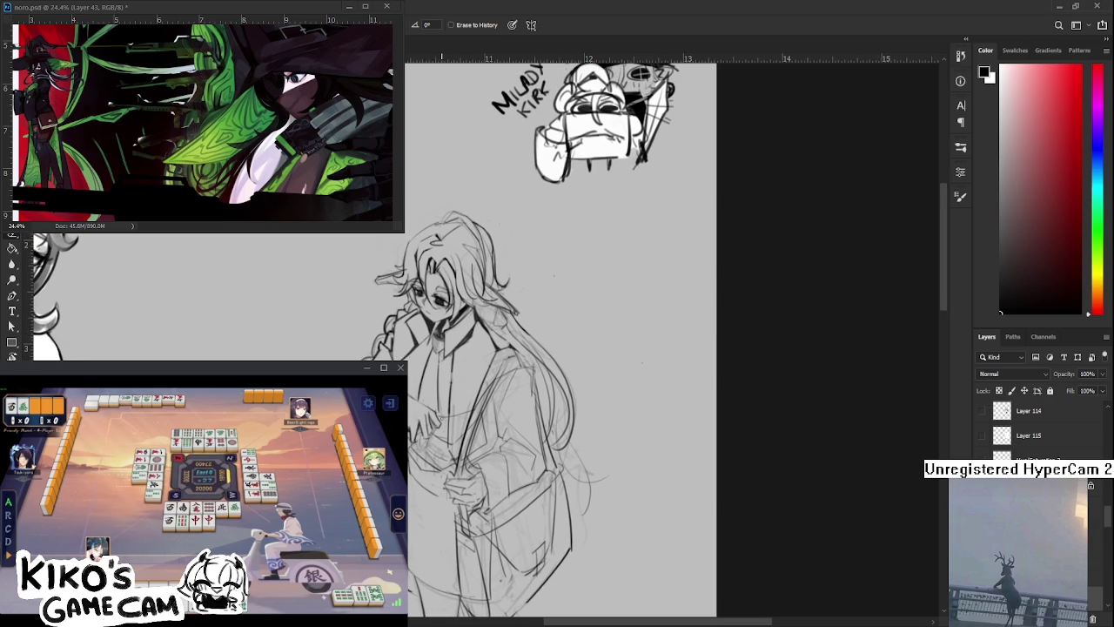
key(b)
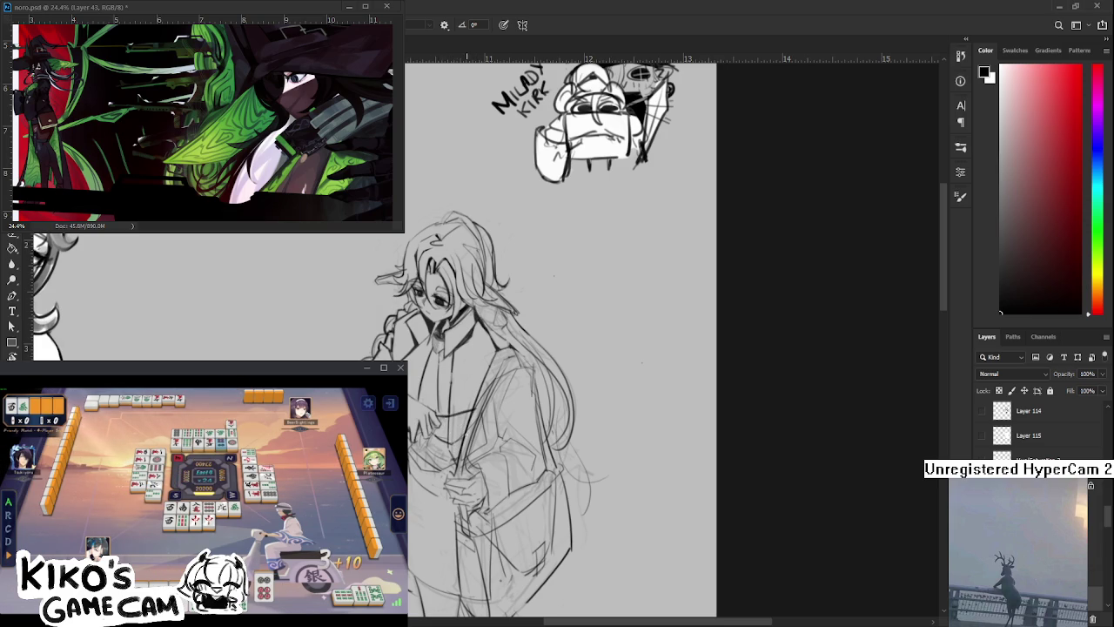
key(e)
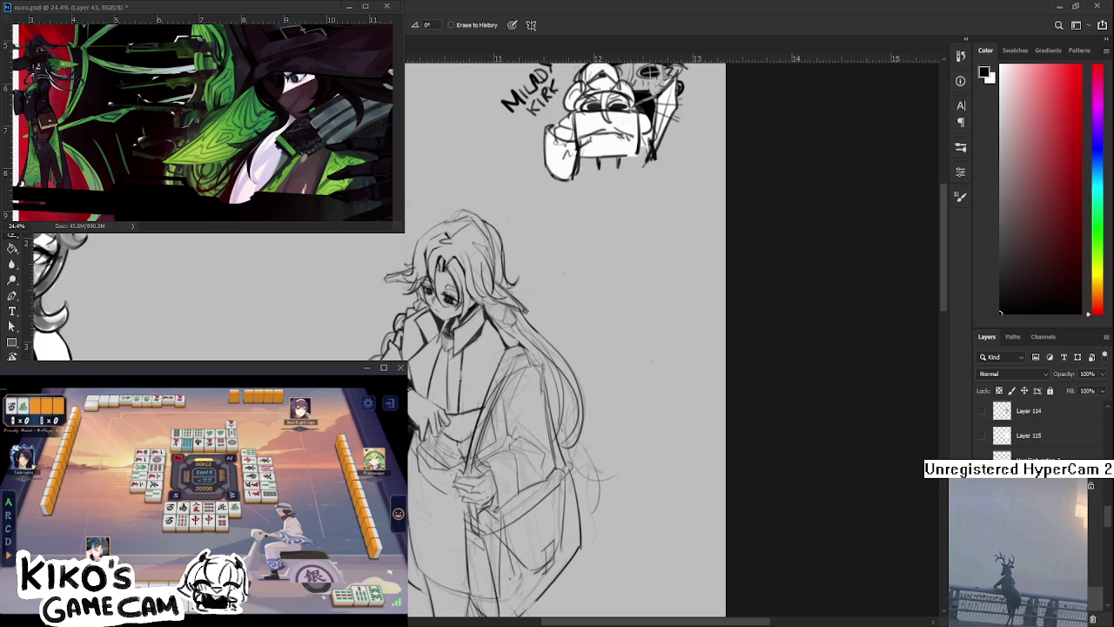
key(r)
mouse_move(444, 403)
mouse_down()
mouse_move(486, 430)
mouse_move(441, 455)
mouse_move(444, 416)
mouse_up()
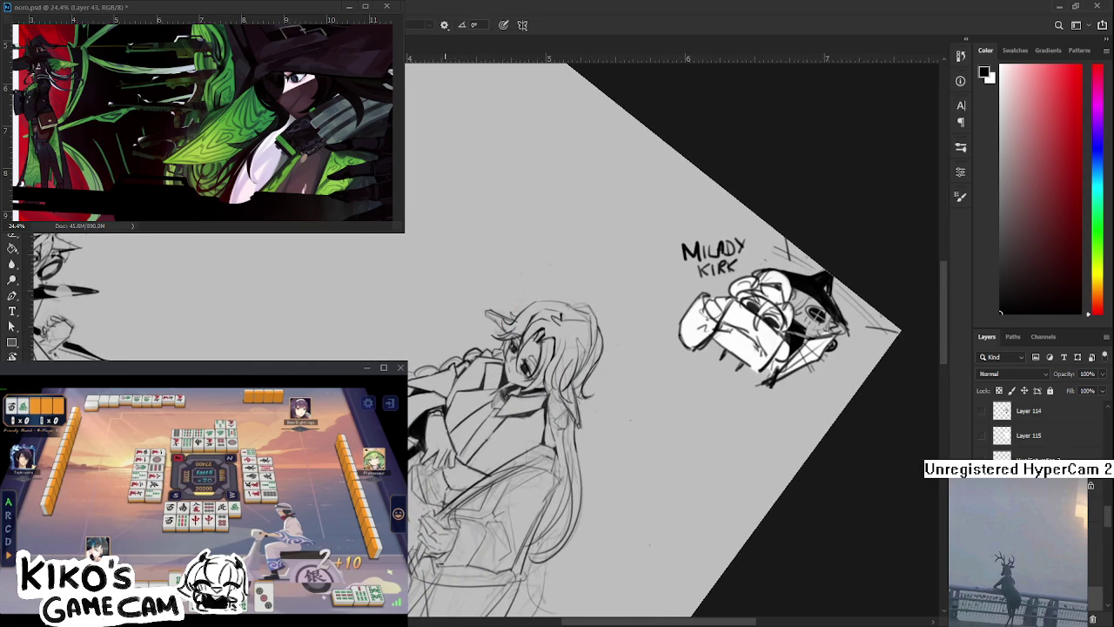
Straighten and recentre the figure, then tilt the canvas counter-clockwise for the sleeve shadow
key(Escape)
mouse_move(466, 466)
mouse_down()
mouse_move(466, 366)
mouse_move(461, 383)
mouse_up()
key(e)
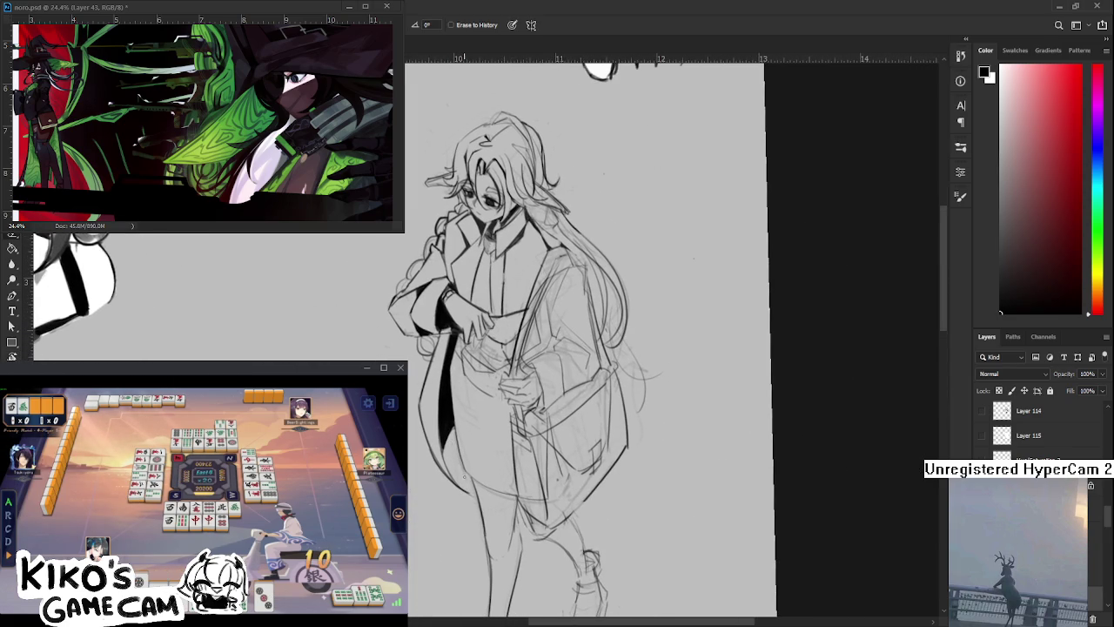
key(b)
key(r)
drag(609, 261, 714, 217)
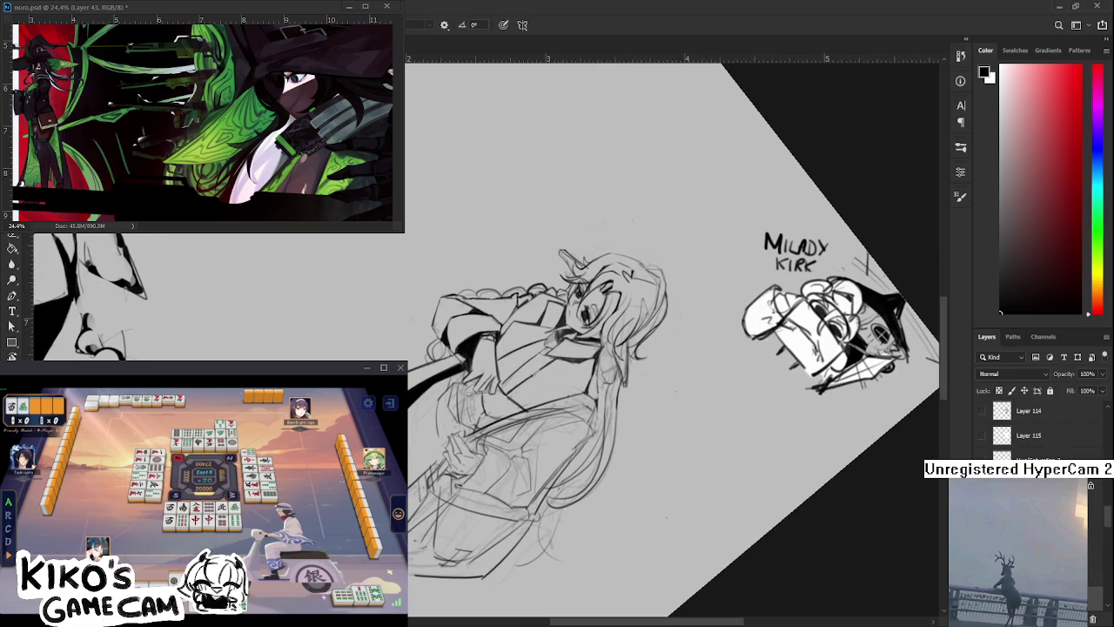
Fill the sleeve shading black and ink the lower coat toward the legs, canvas upright
key(e)
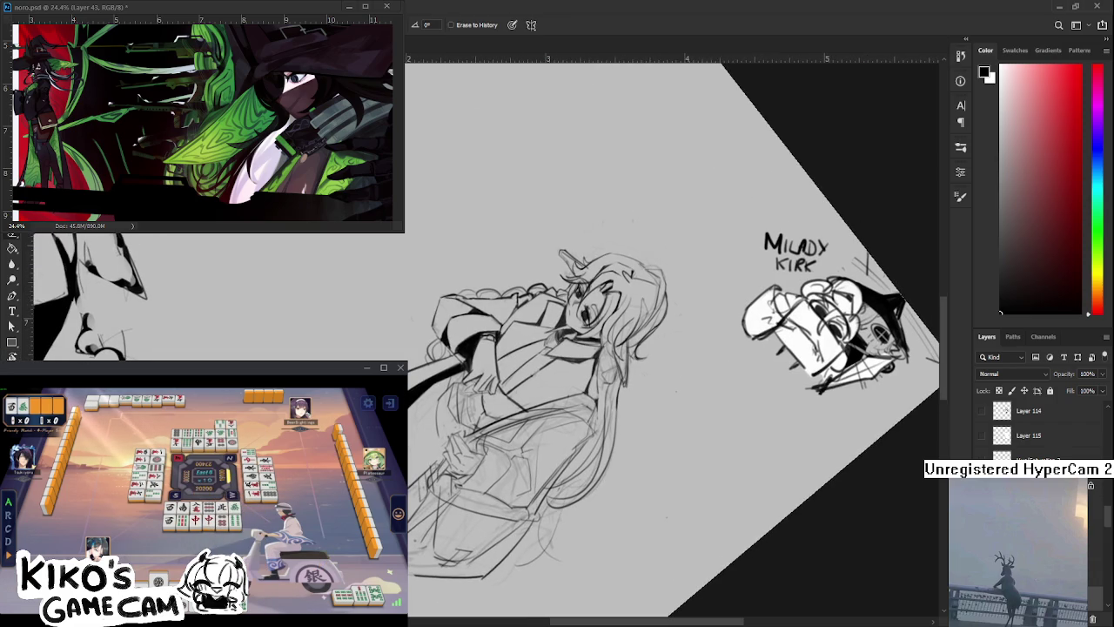
key(r)
mouse_move(550, 531)
mouse_down()
mouse_move(472, 443)
mouse_move(440, 470)
mouse_up()
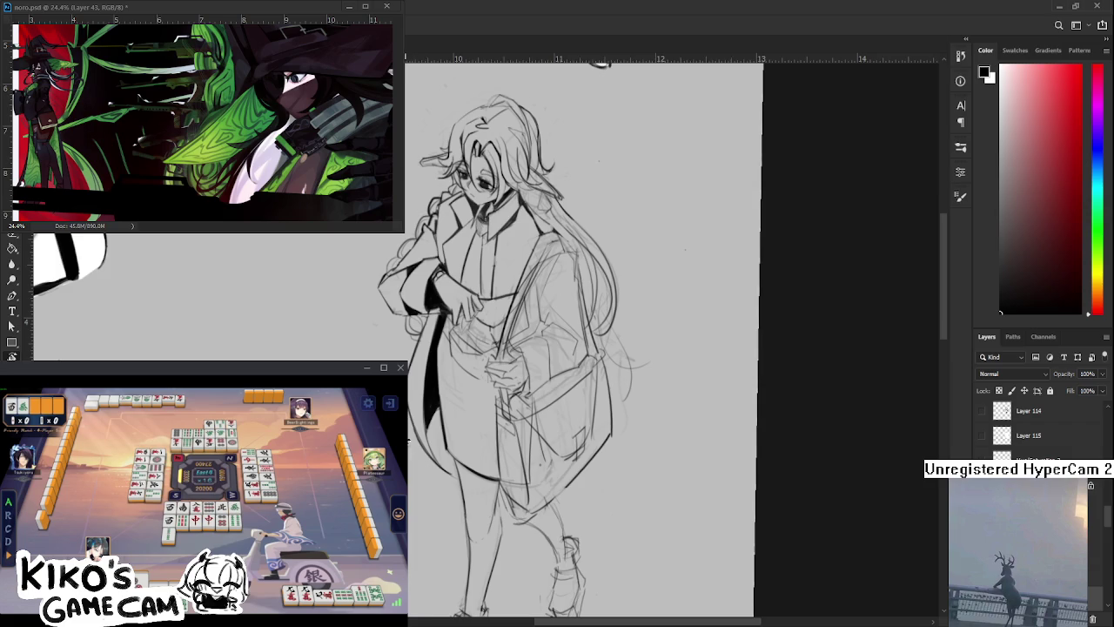
scroll(574, 339, down, 1)
drag(574, 339, 513, 370)
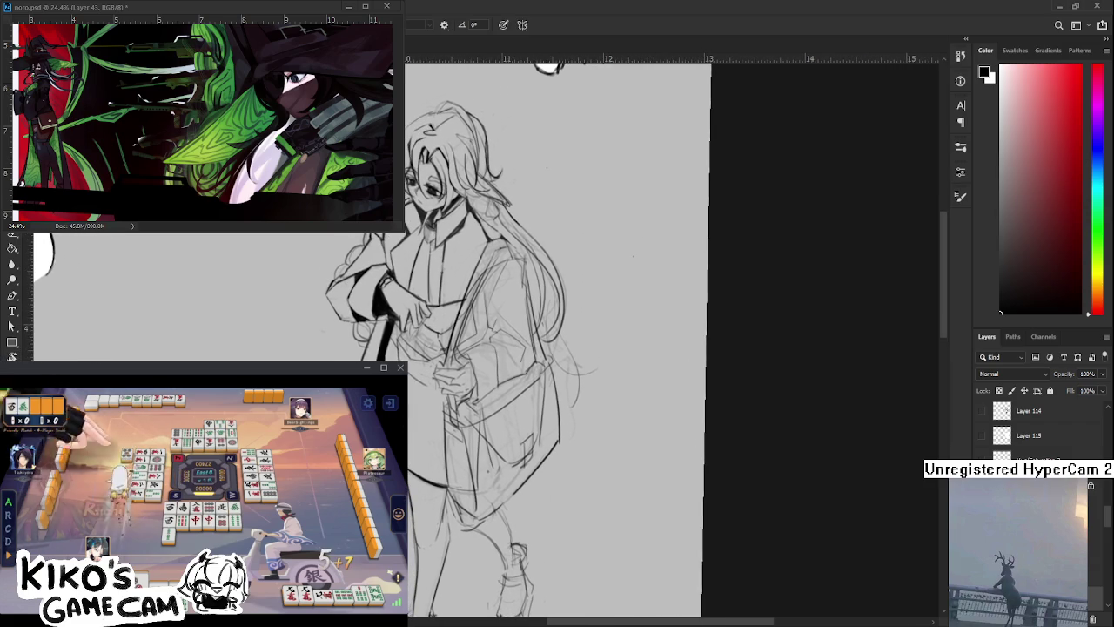
key(e)
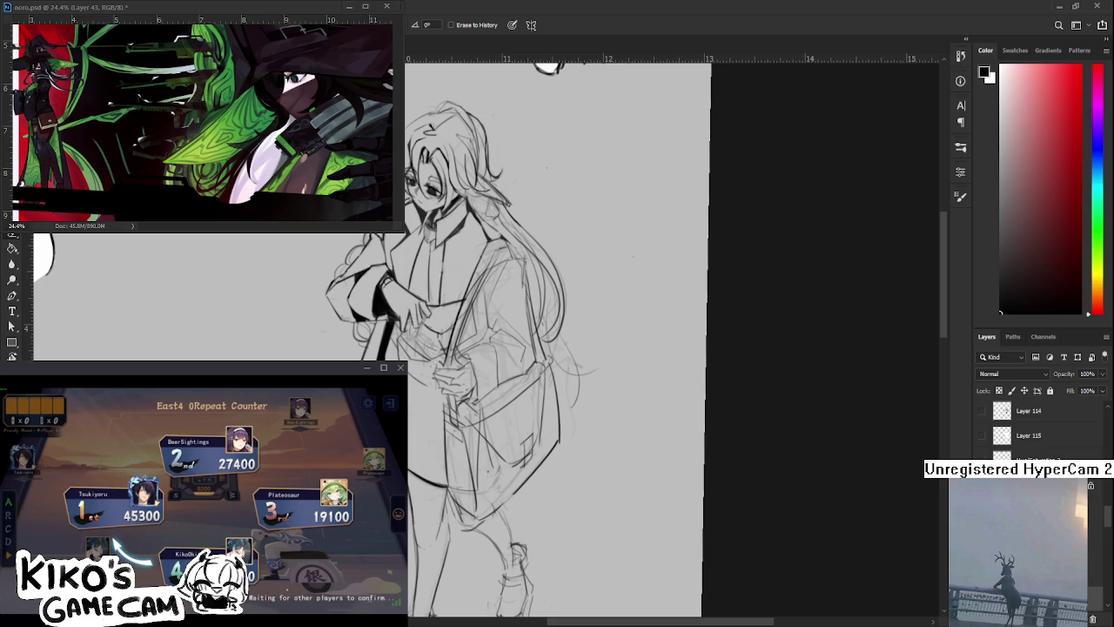
Add a short ink stroke on the lower coat, toggling brush and eraser
mouse_move(470, 466)
mouse_down()
mouse_move(479, 478)
mouse_move(470, 463)
mouse_up()
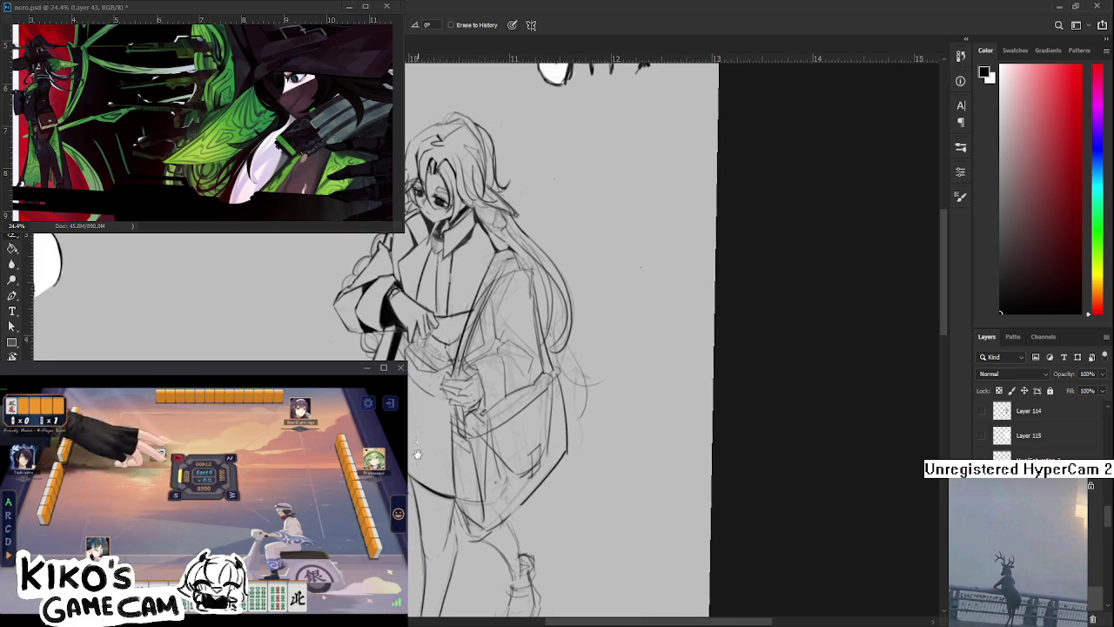
scroll(557, 340, up, 3)
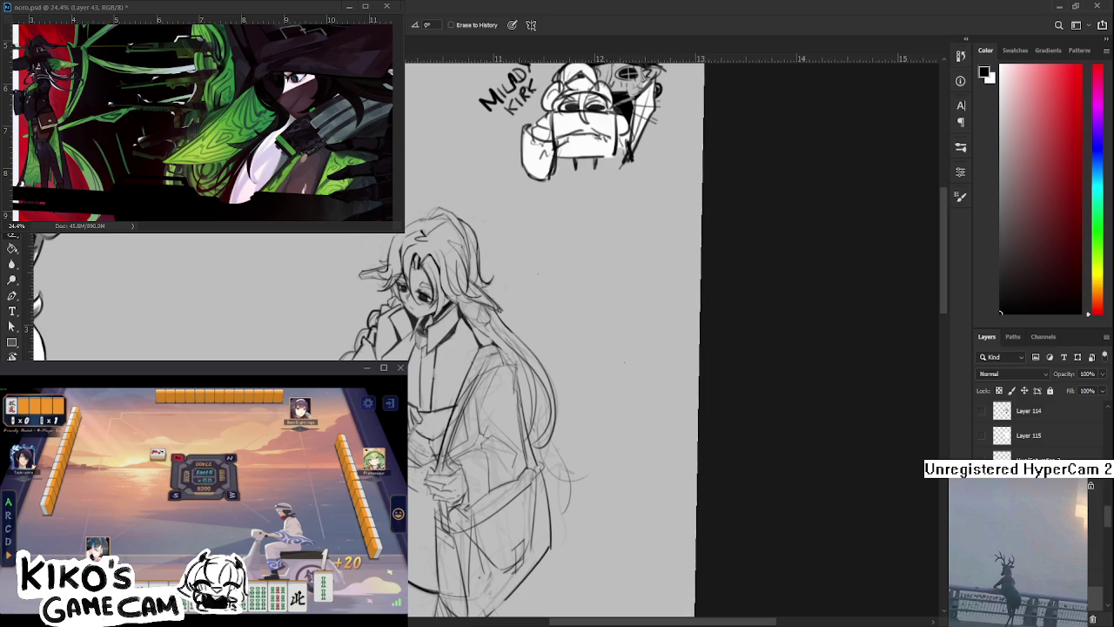
key(b)
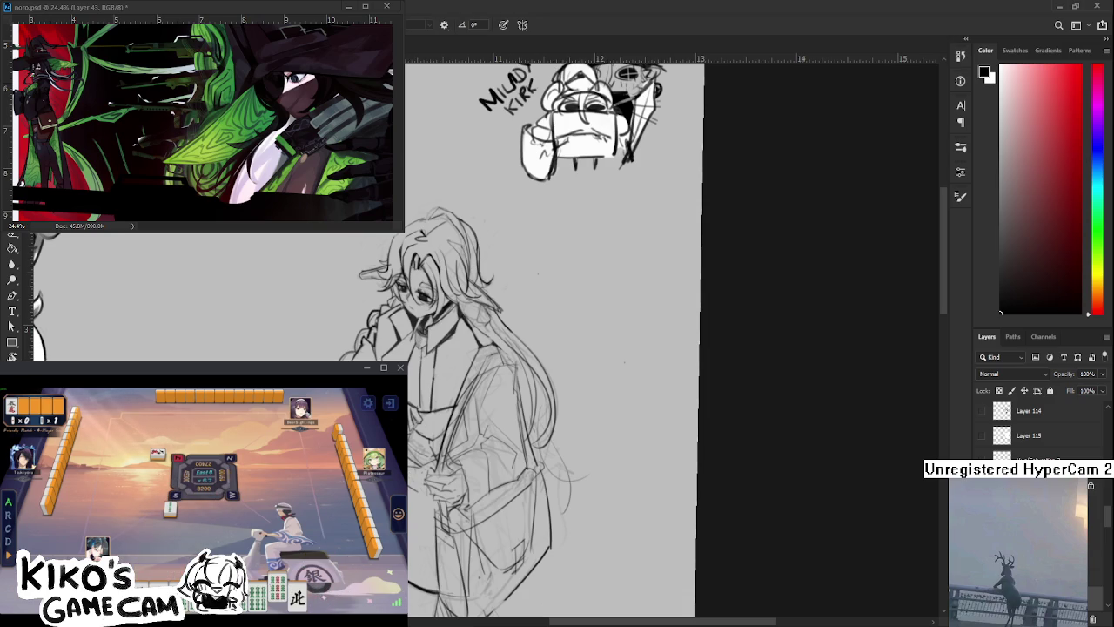
key(e)
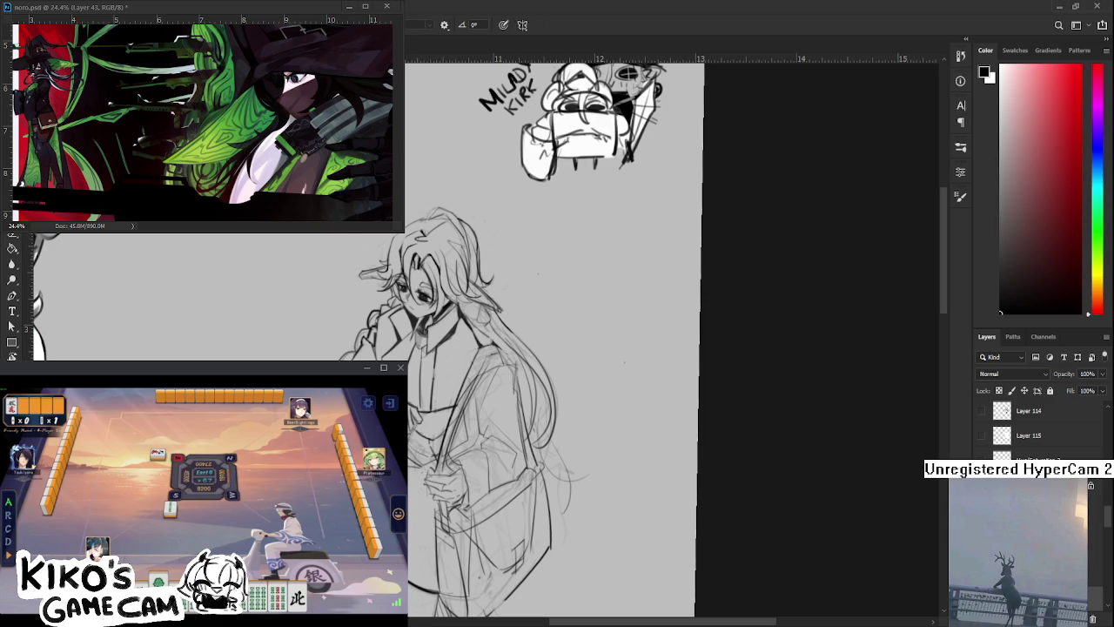
mouse_move(409, 470)
mouse_down()
mouse_move(435, 481)
mouse_move(411, 452)
mouse_up()
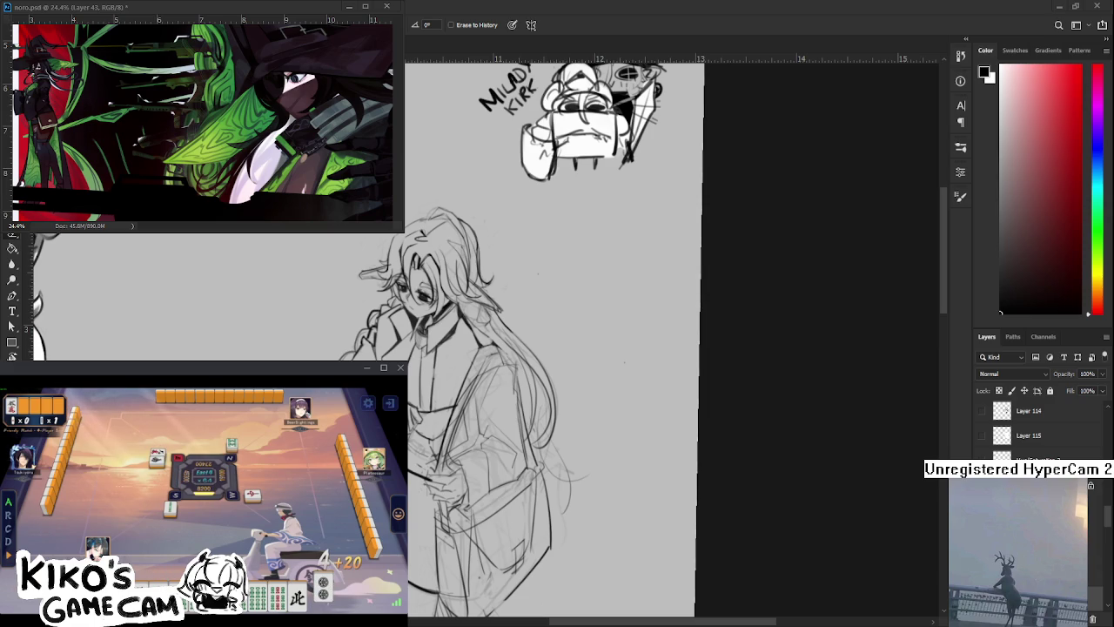
scroll(549, 348, down, 2)
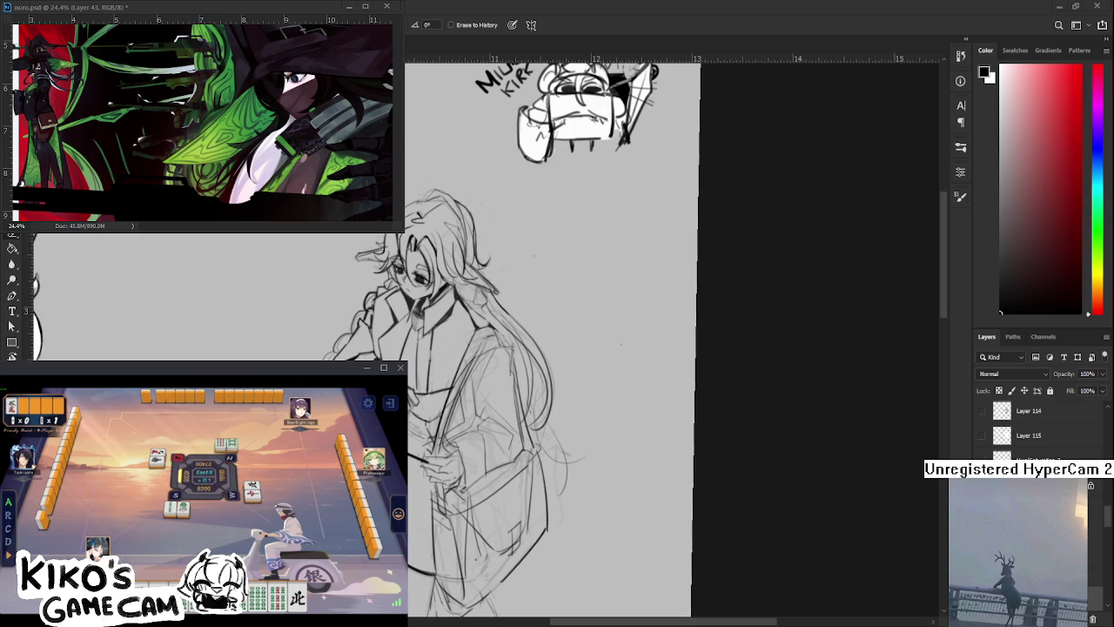
Tilt the canvas to a comfortable slanted drawing angle
key(r)
drag(516, 444, 493, 459)
drag(425, 443, 409, 477)
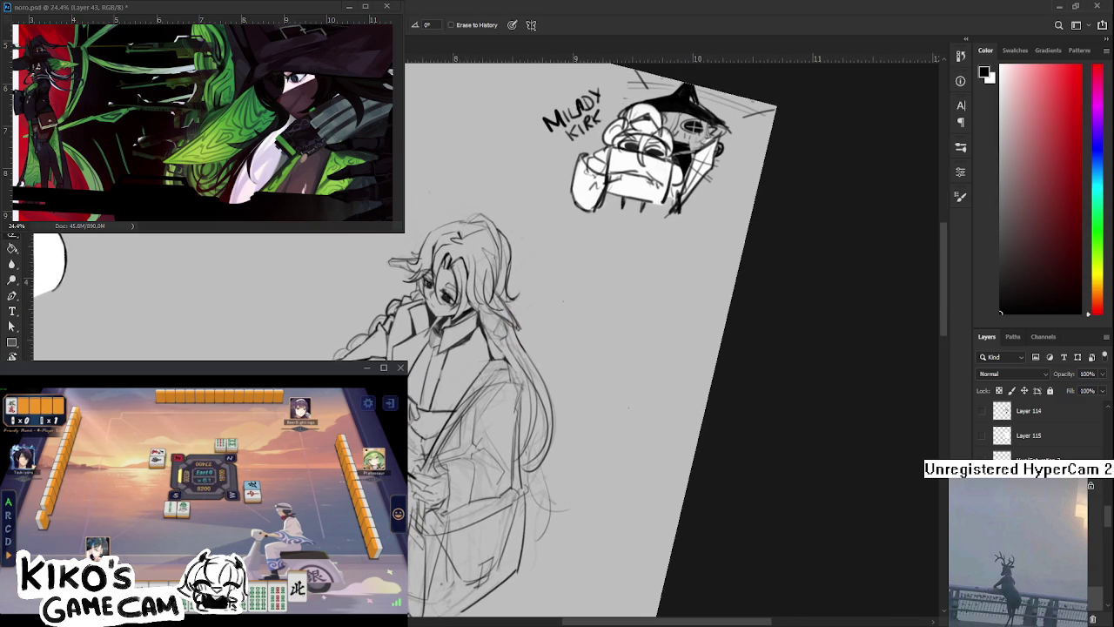
Rotate the view about 20° counter-clockwise and ink the raised arm in bold black
key(r)
mouse_move(405, 470)
mouse_down()
mouse_move(411, 451)
mouse_move(426, 461)
mouse_up()
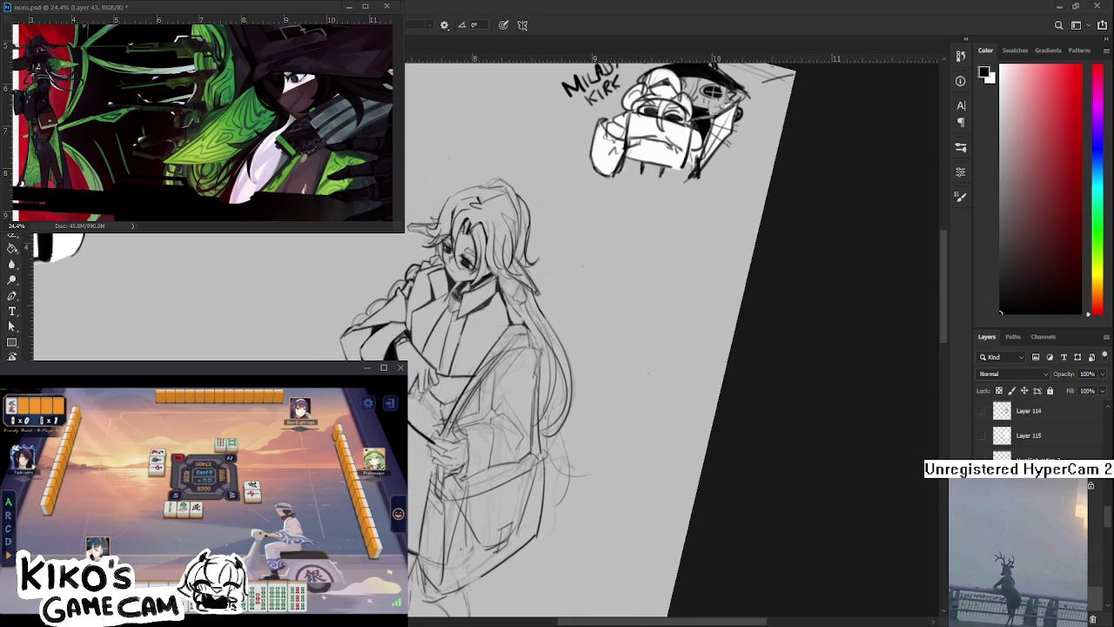
key(e)
key(r)
drag(426, 462, 440, 435)
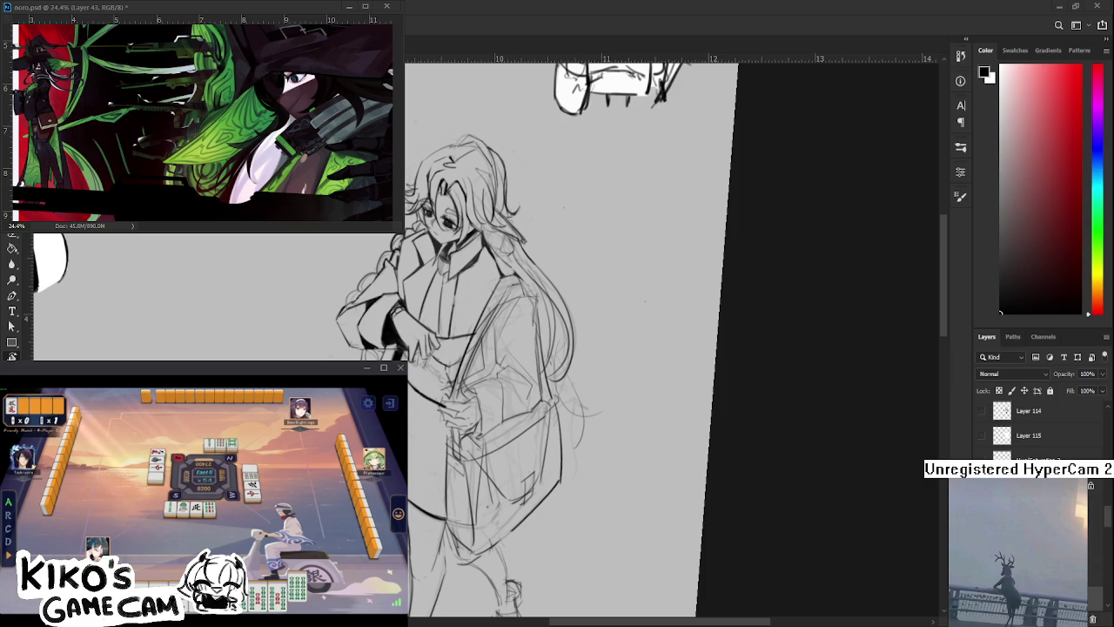
mouse_move(460, 458)
mouse_down()
mouse_move(447, 431)
mouse_move(409, 418)
mouse_up()
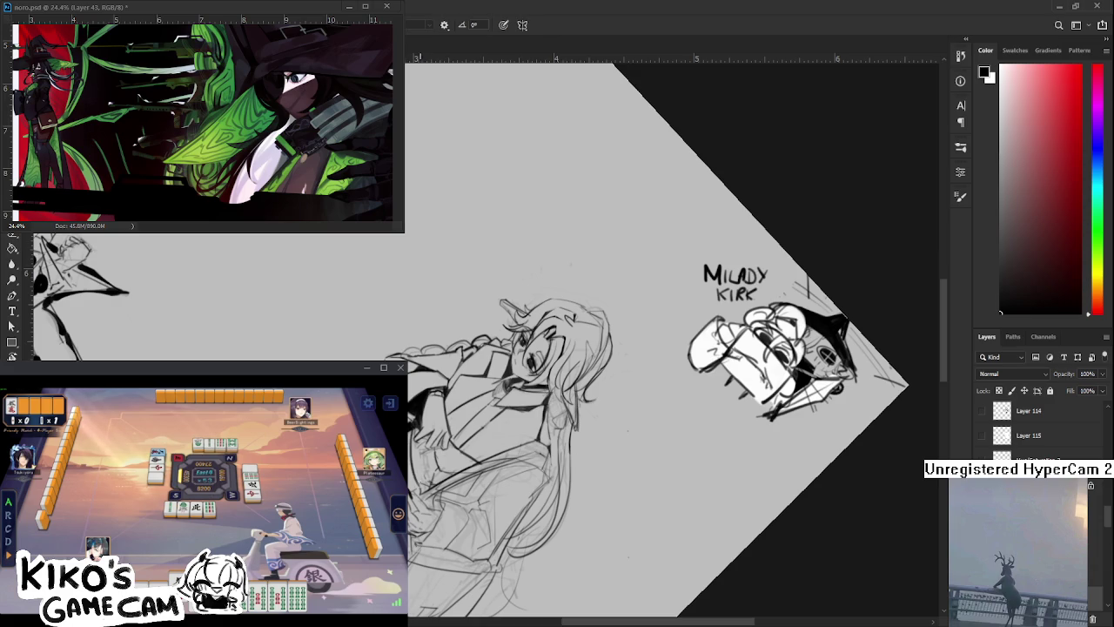
mouse_move(414, 457)
mouse_down()
mouse_move(456, 474)
mouse_move(486, 462)
mouse_up()
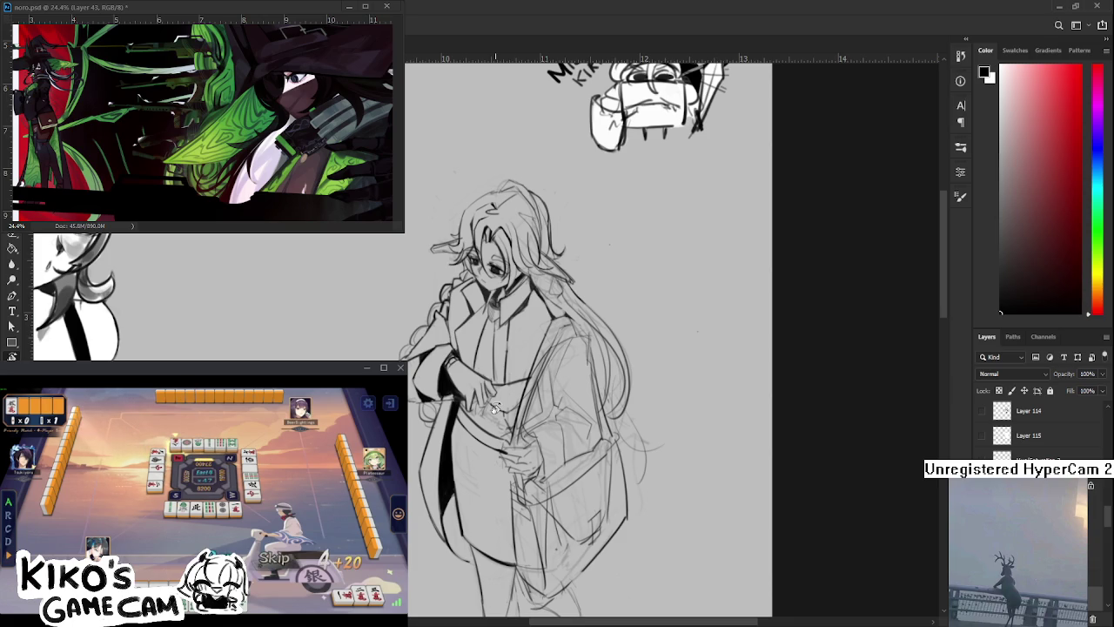
Return the canvas upright and ink the hand at the face and the coat's left edge
drag(465, 443, 452, 414)
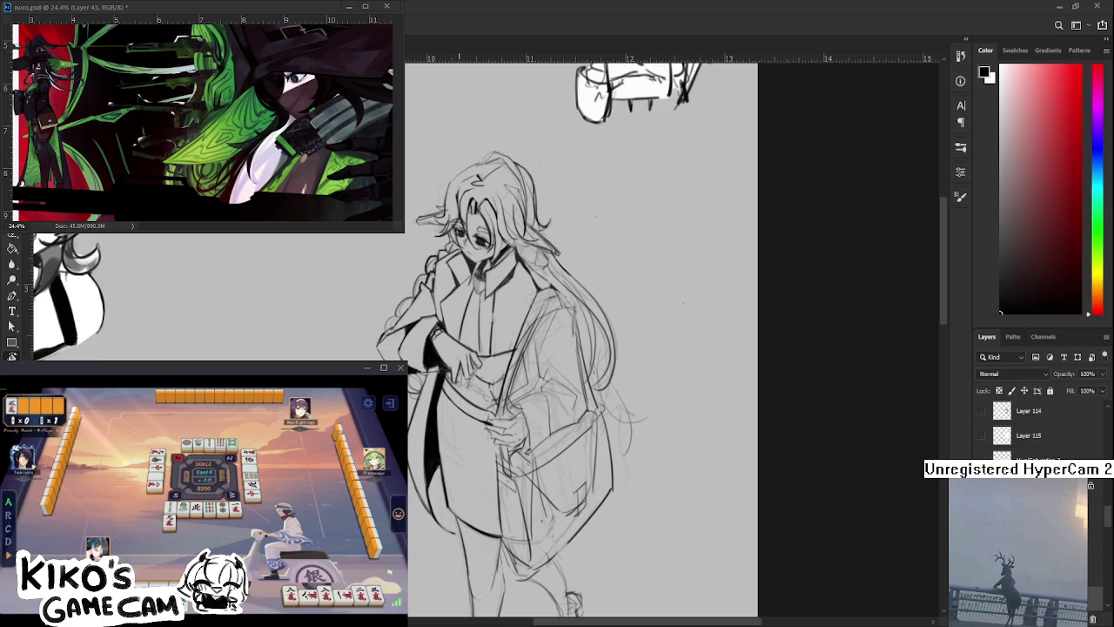
key(ctrl+z)
key(e)
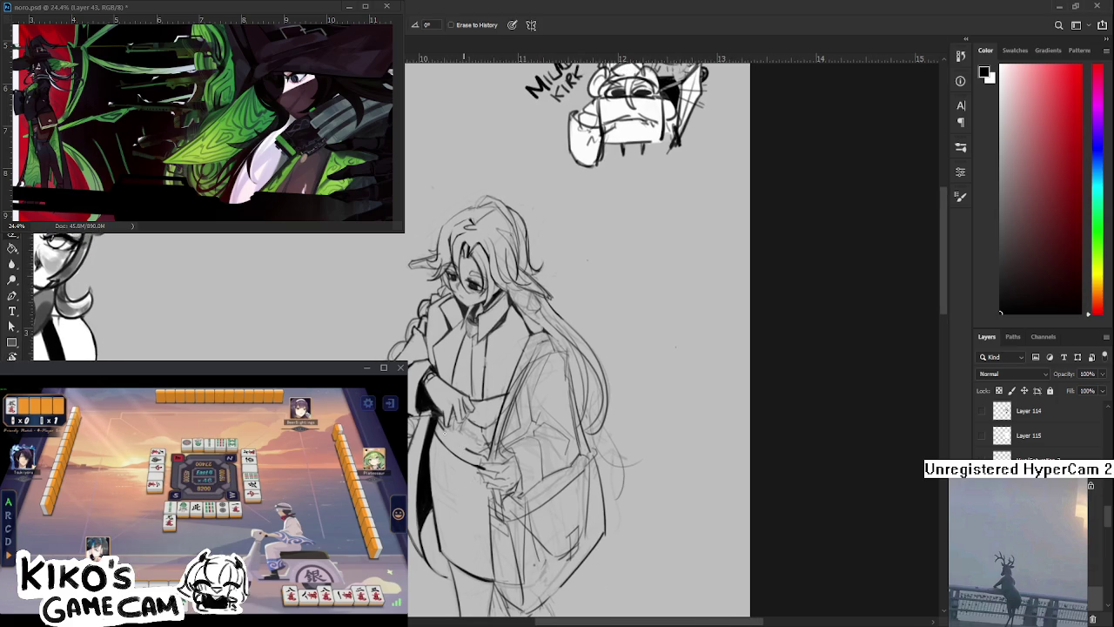
key(b)
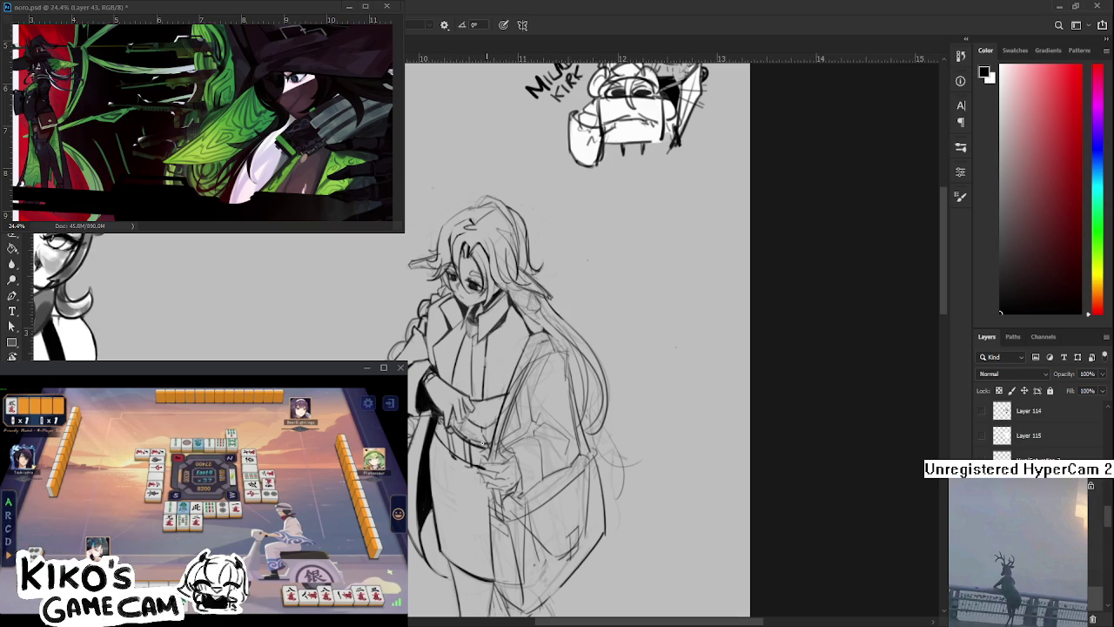
key(e)
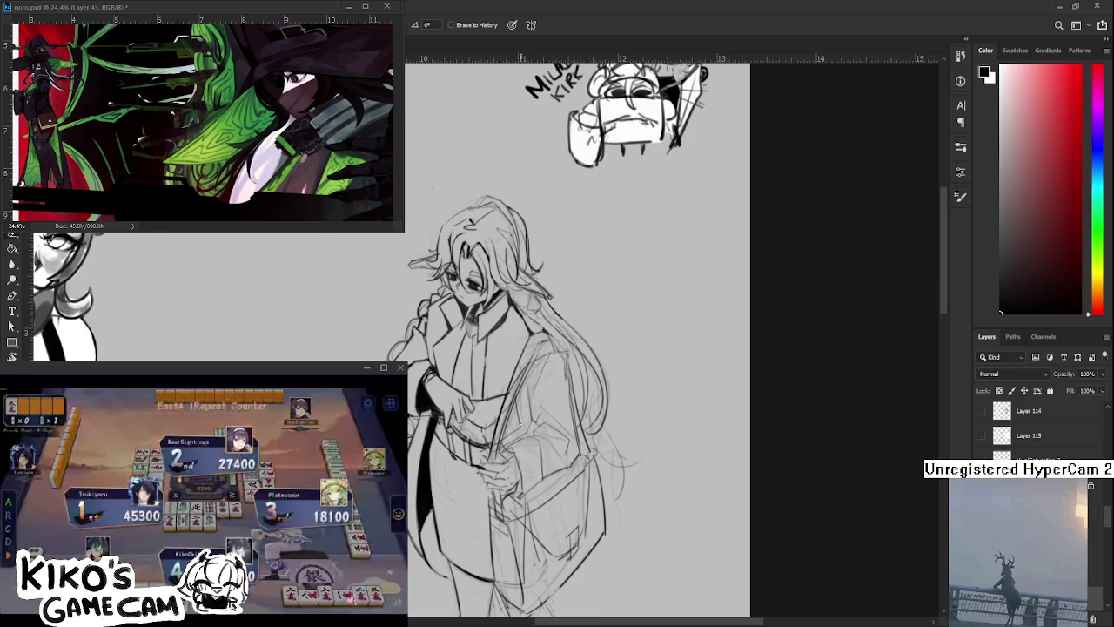
drag(538, 392, 513, 430)
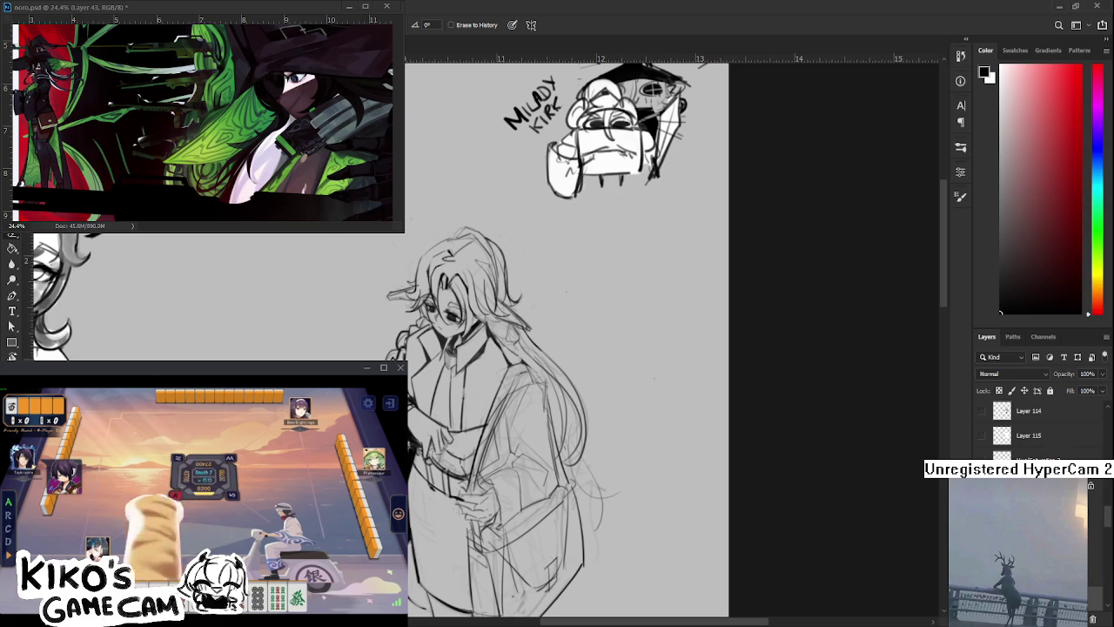
Ink the chest lines around the hand, correcting with the eraser
drag(509, 436, 511, 411)
drag(495, 414, 504, 431)
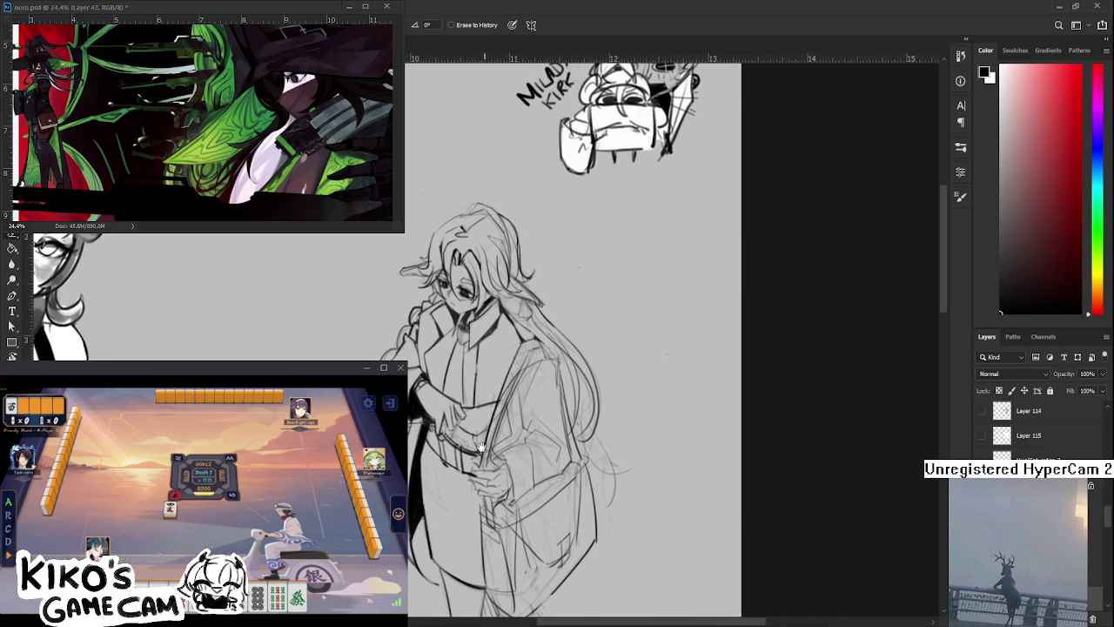
key(b)
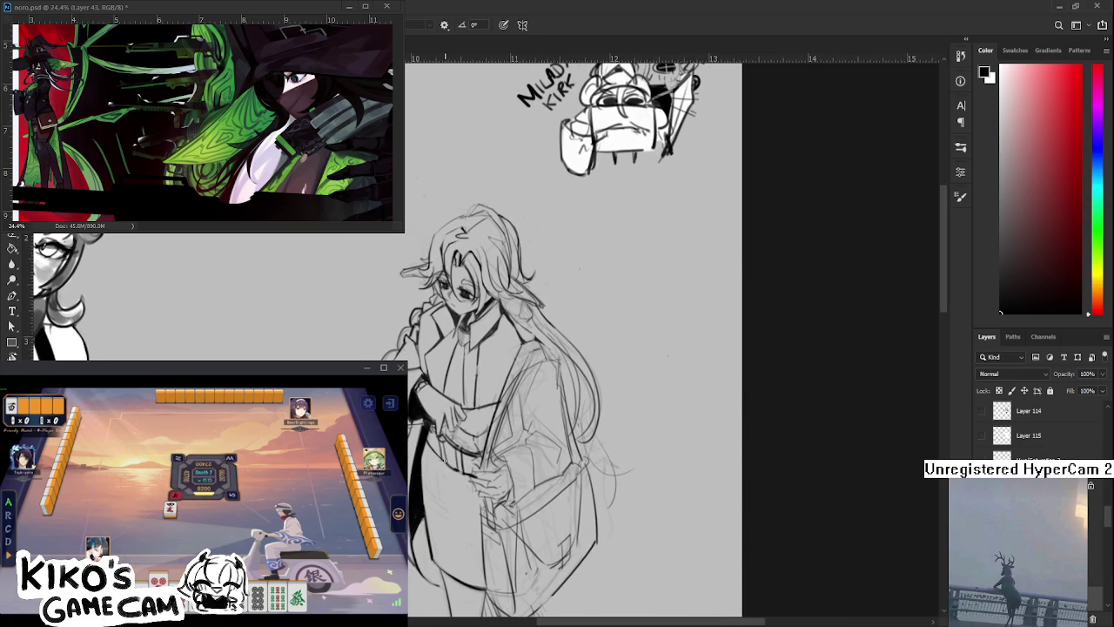
key(e)
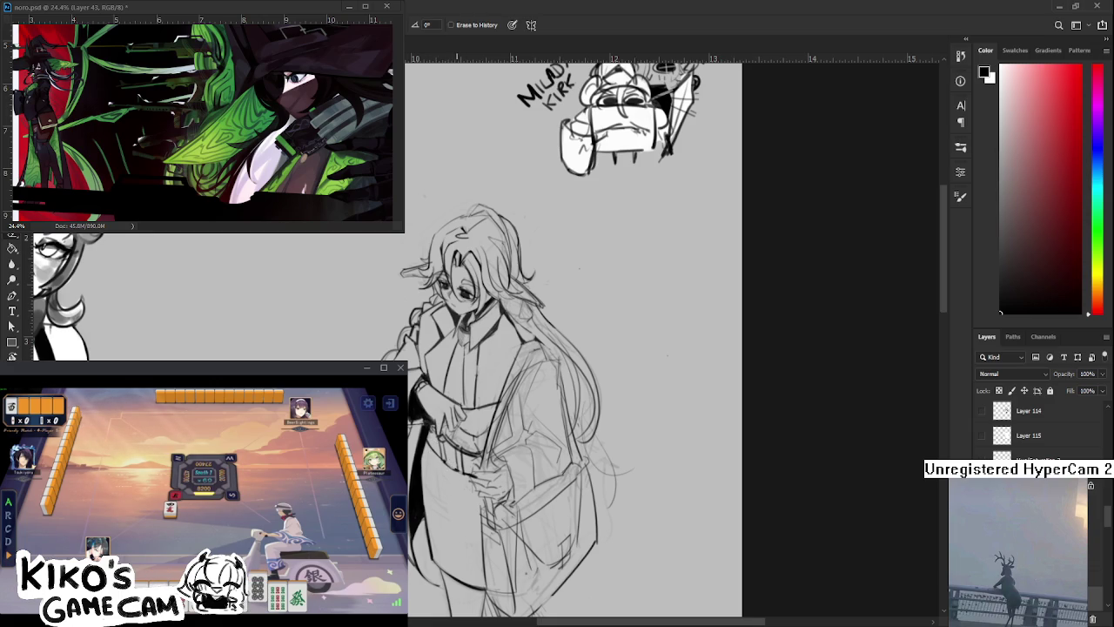
key(b)
key(e)
key(b)
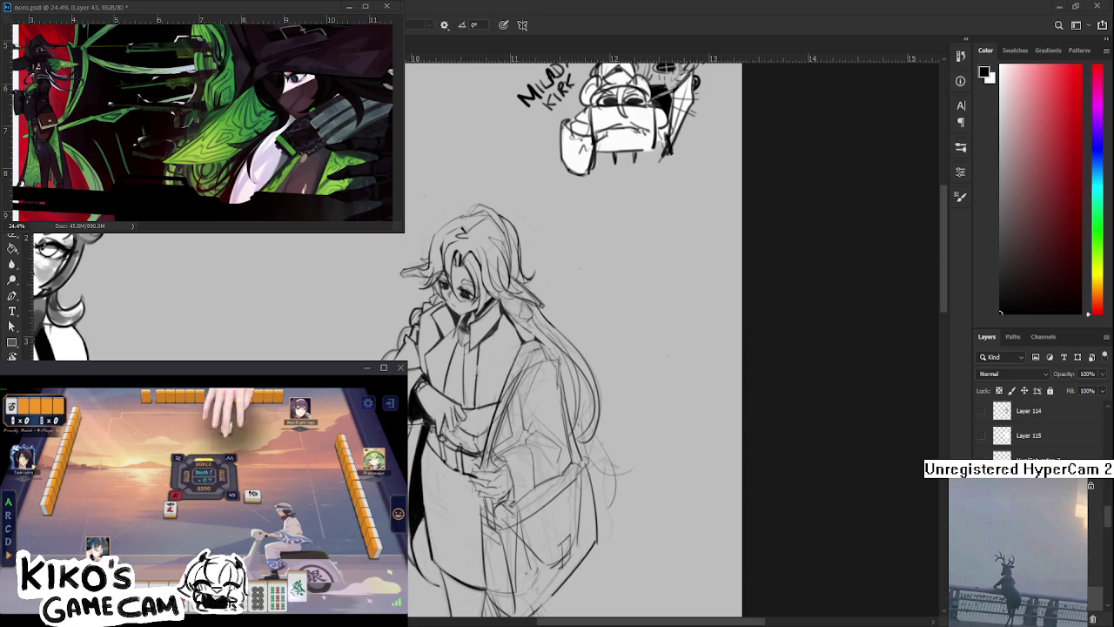
Fill the inner coat beneath the raised arm with solid black
drag(444, 462, 453, 483)
key(e)
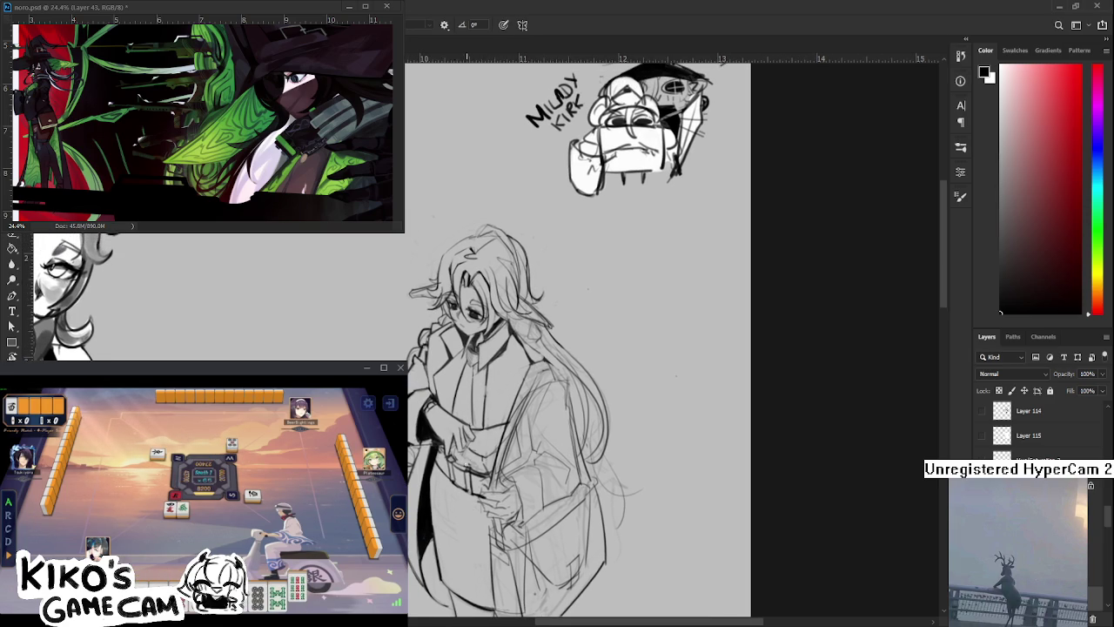
key(b)
key(e)
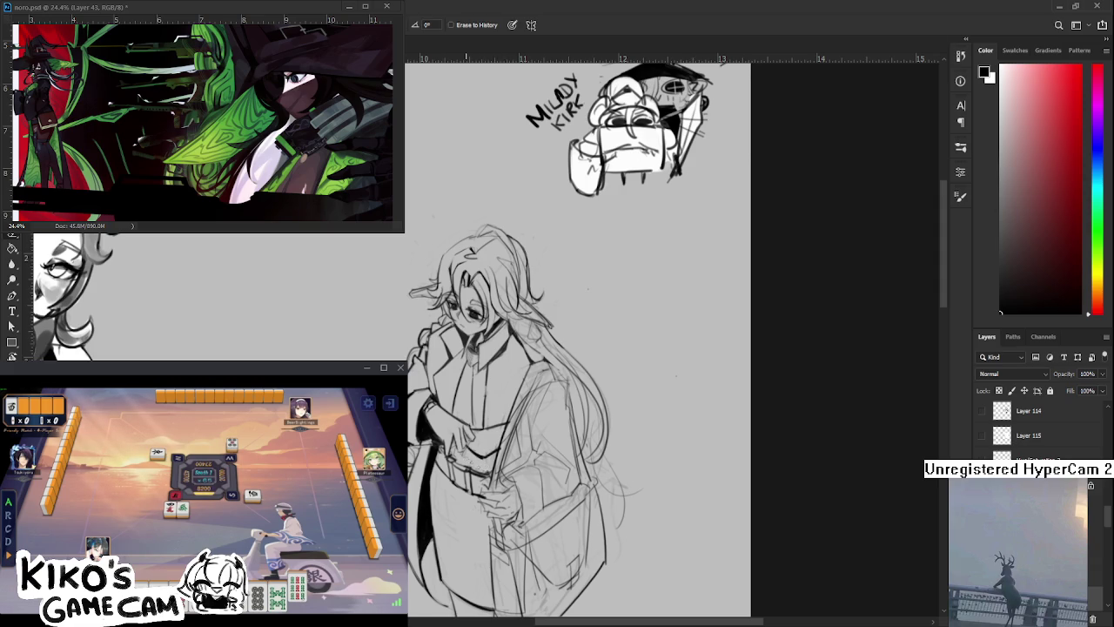
key(b)
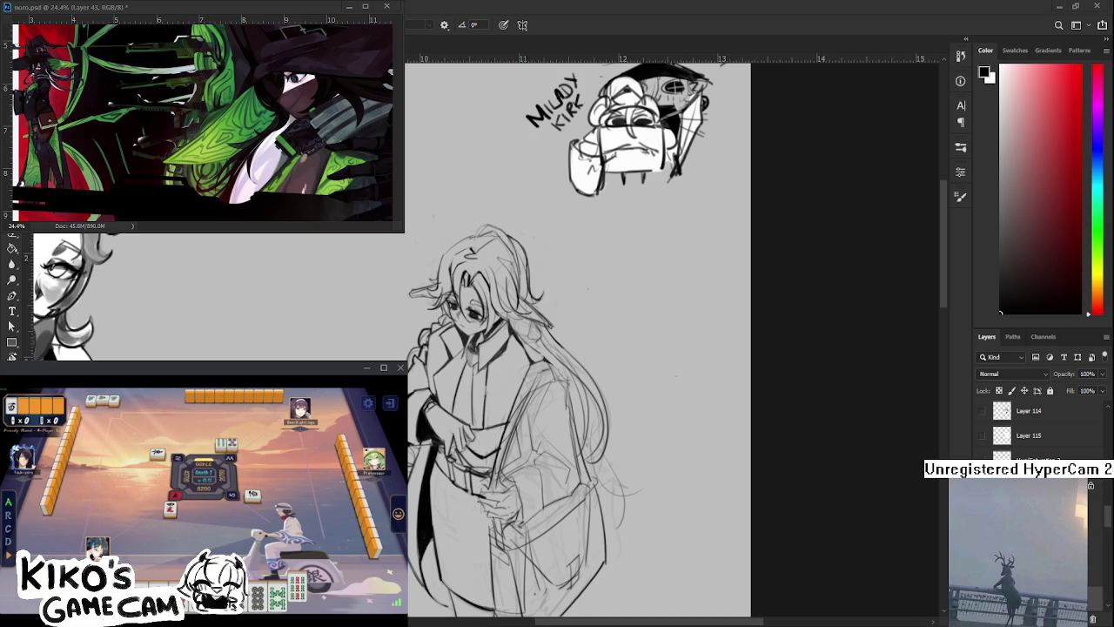
mouse_move(481, 470)
mouse_down()
mouse_move(459, 466)
mouse_move(449, 510)
mouse_up()
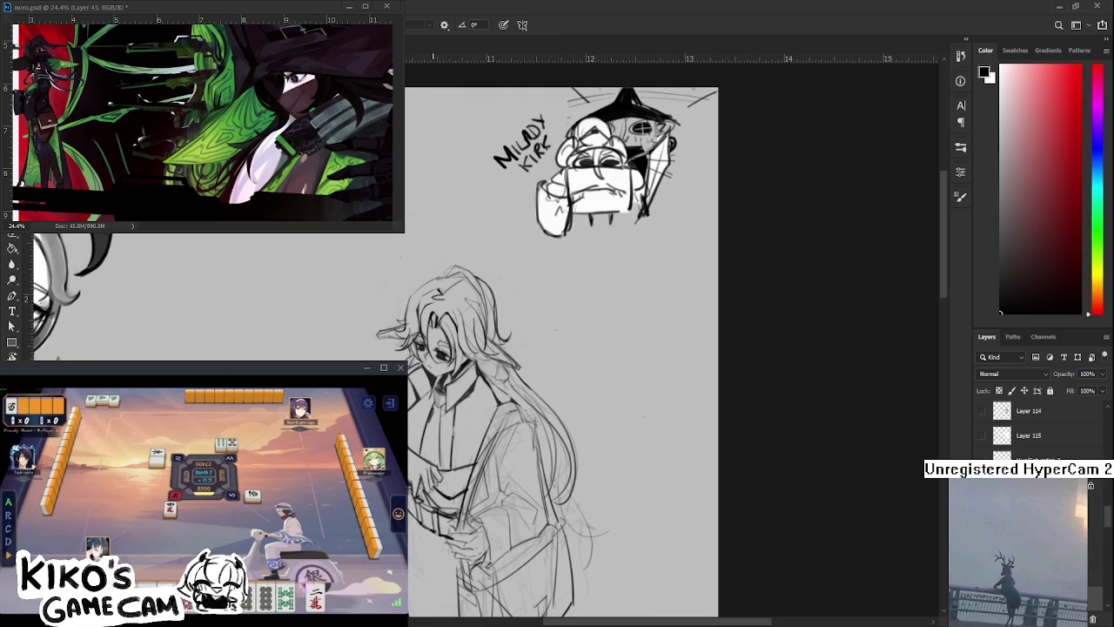
Paint a solid black tie at the collar and clean up its shape
drag(434, 423, 438, 457)
drag(429, 416, 427, 461)
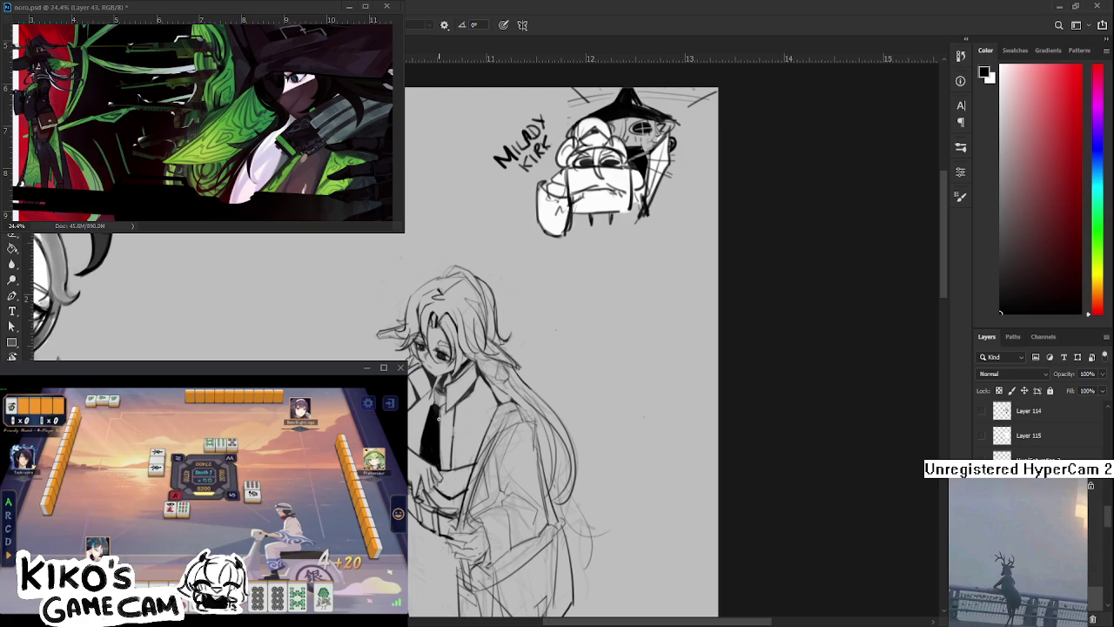
key(e)
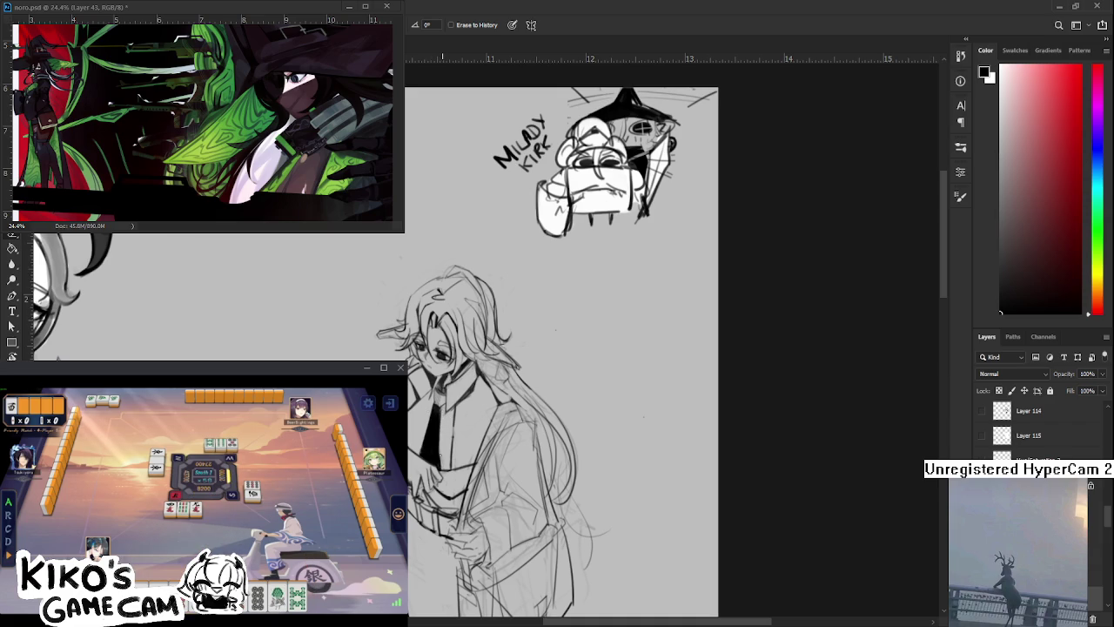
key(b)
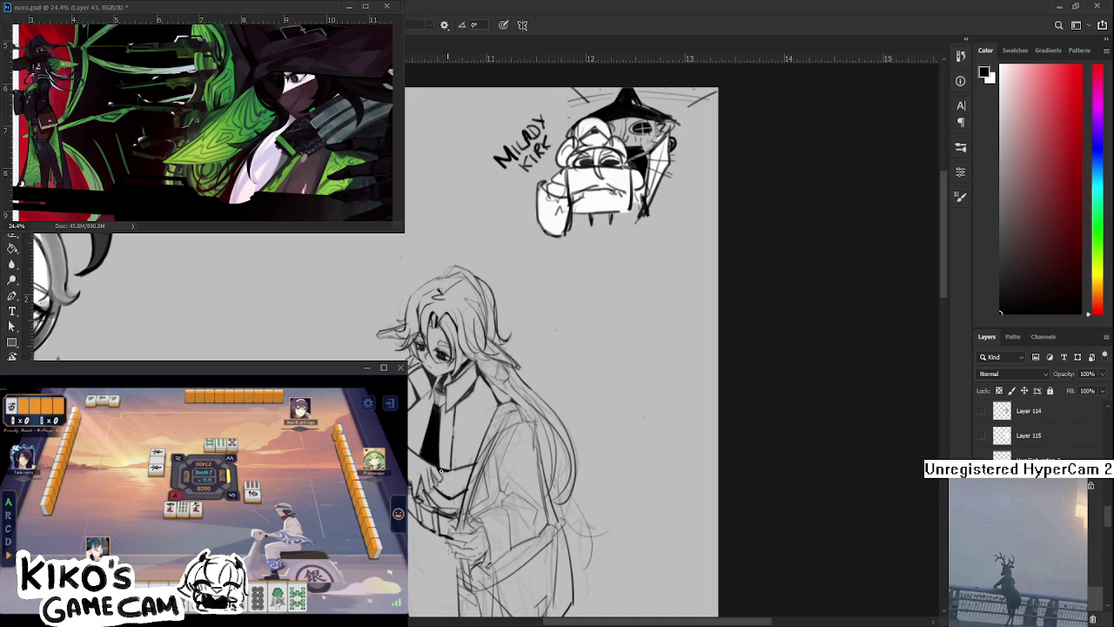
key(e)
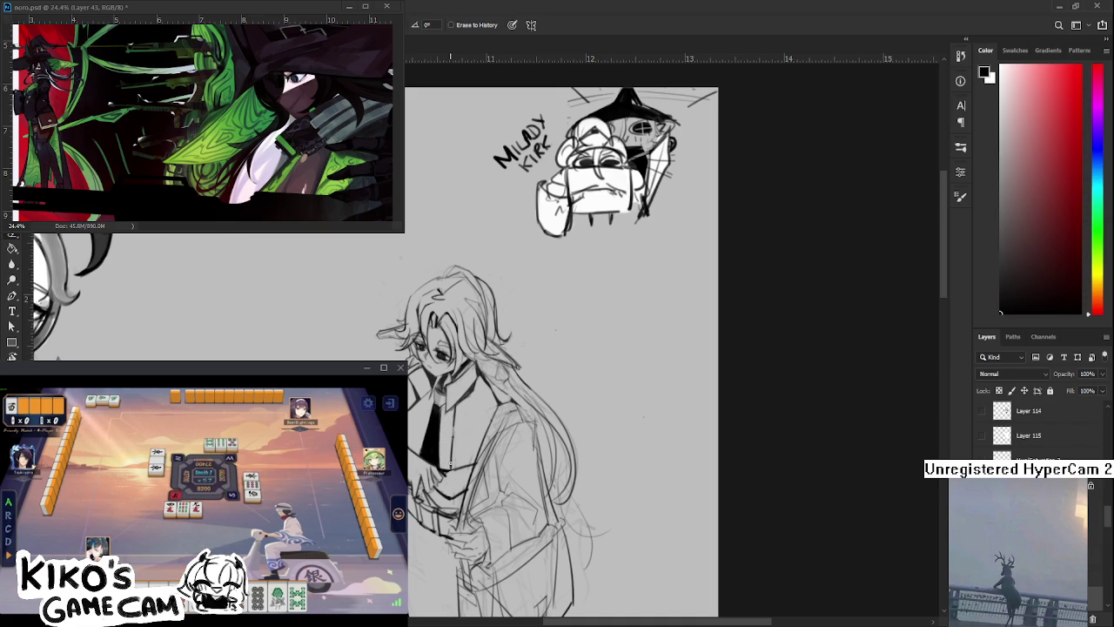
Enlarge the black chest fill with strokes on chest and belt, then zoom out to check
drag(557, 348, 545, 301)
key(b)
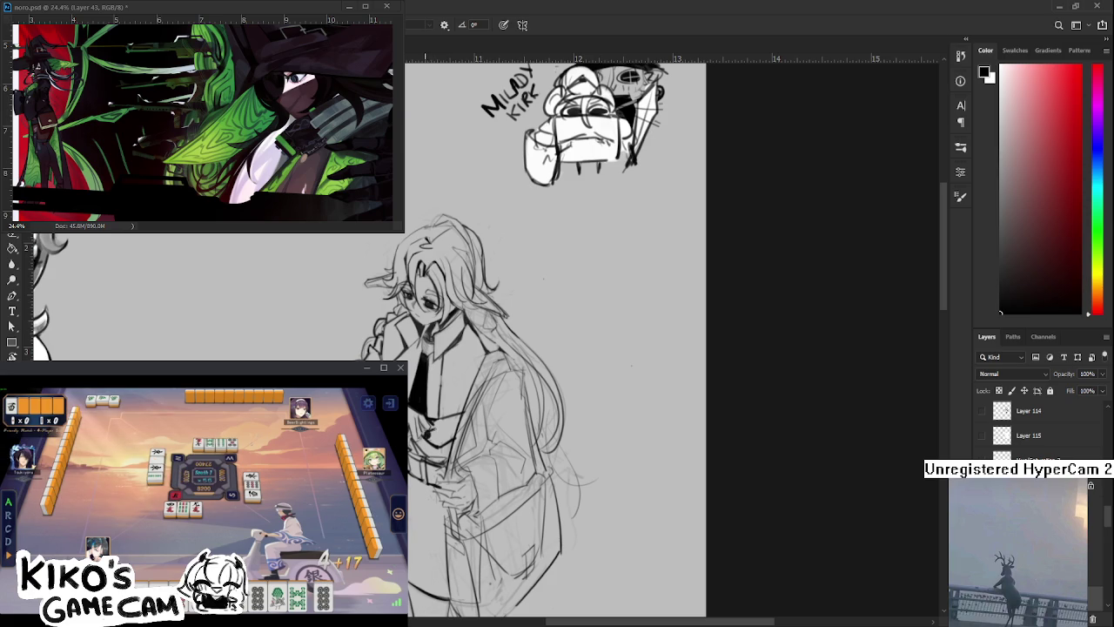
mouse_move(448, 419)
mouse_down()
mouse_move(434, 426)
mouse_move(456, 415)
mouse_move(427, 442)
mouse_move(449, 439)
mouse_move(437, 445)
mouse_up()
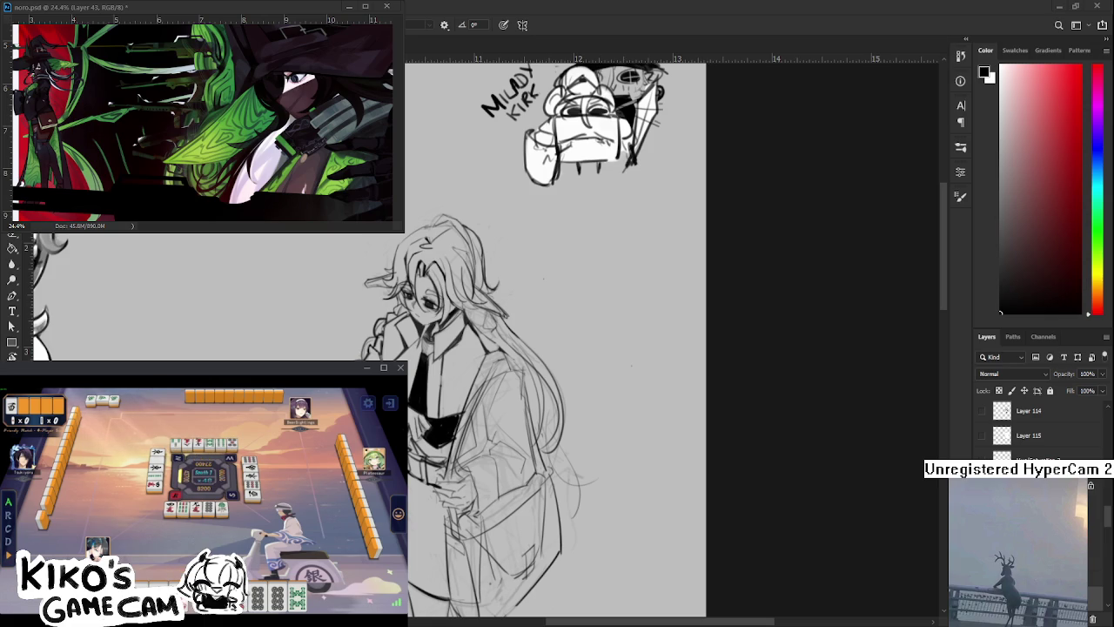
drag(438, 471, 455, 452)
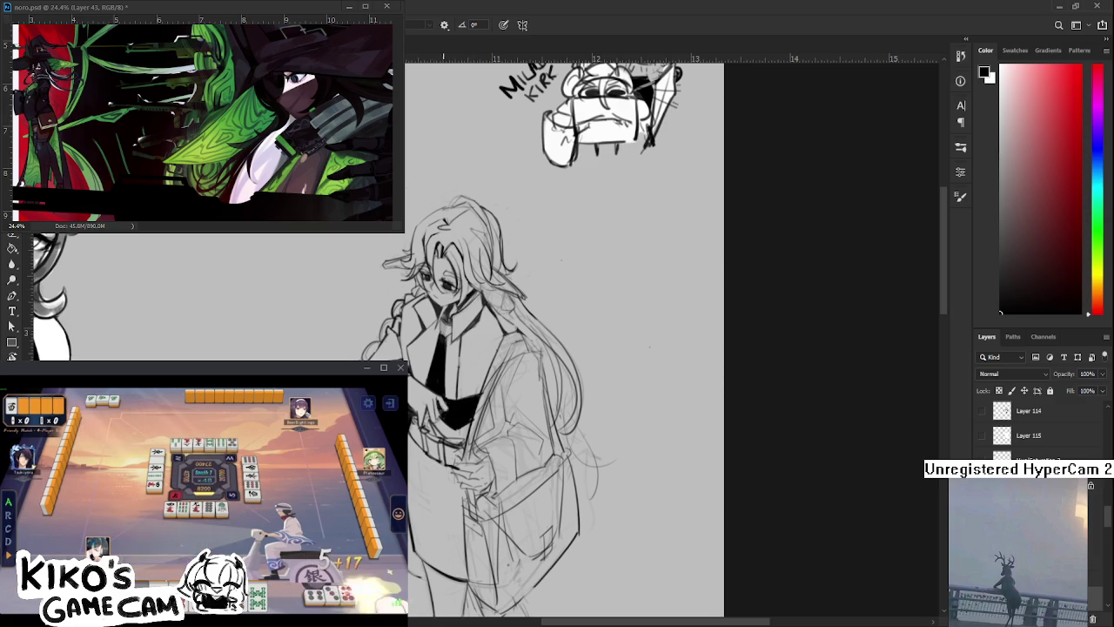
key(e)
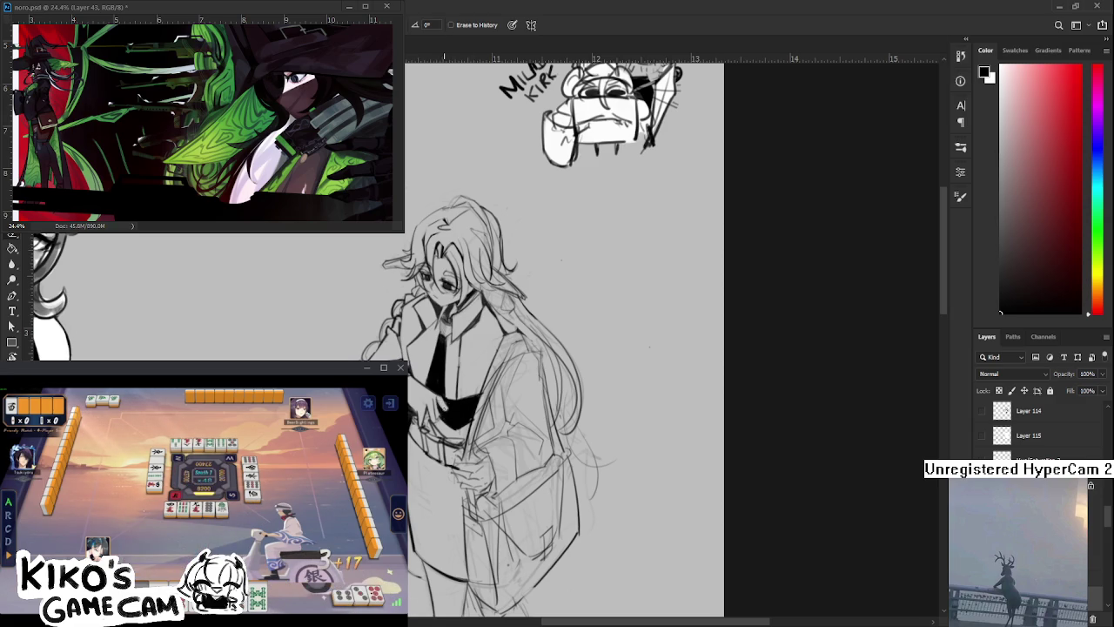
key(b)
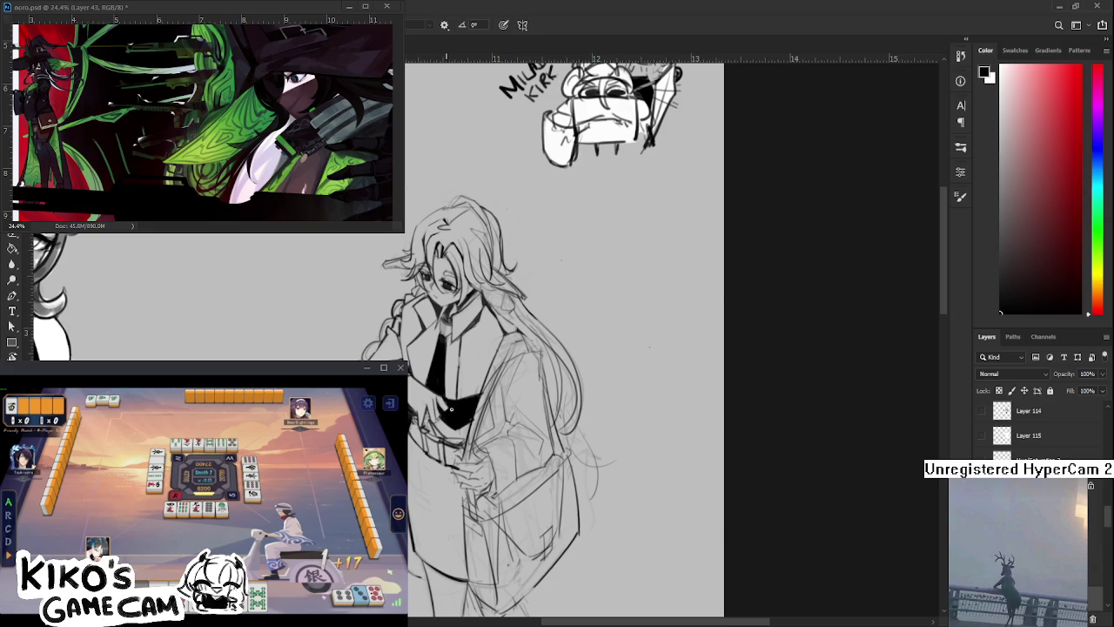
key(e)
key(b)
drag(459, 420, 474, 416)
key(e)
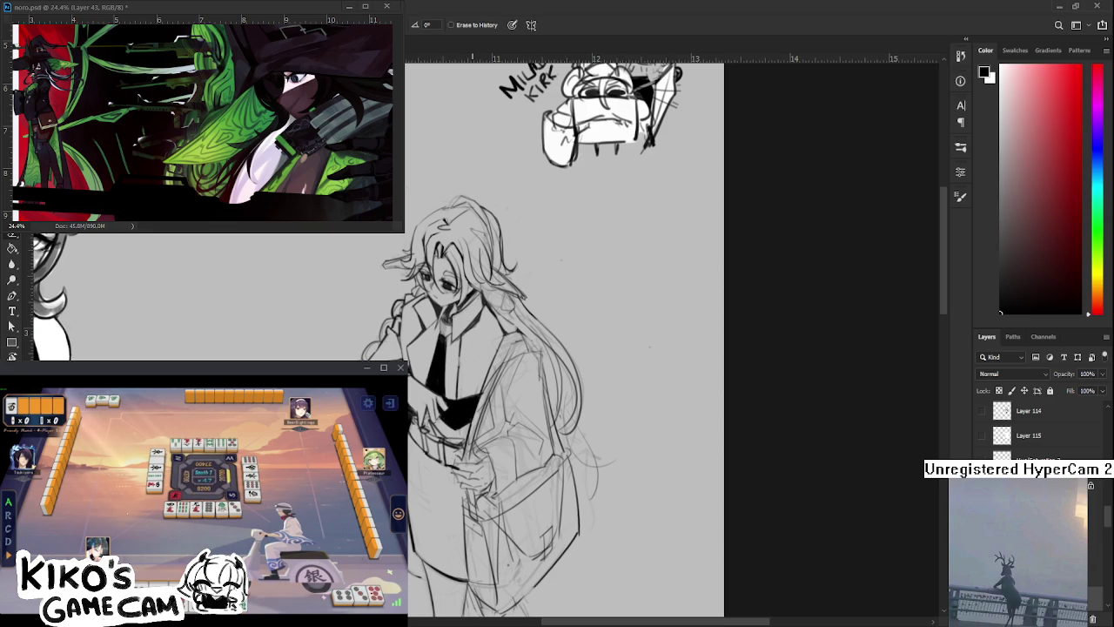
key(ctrl+minus)
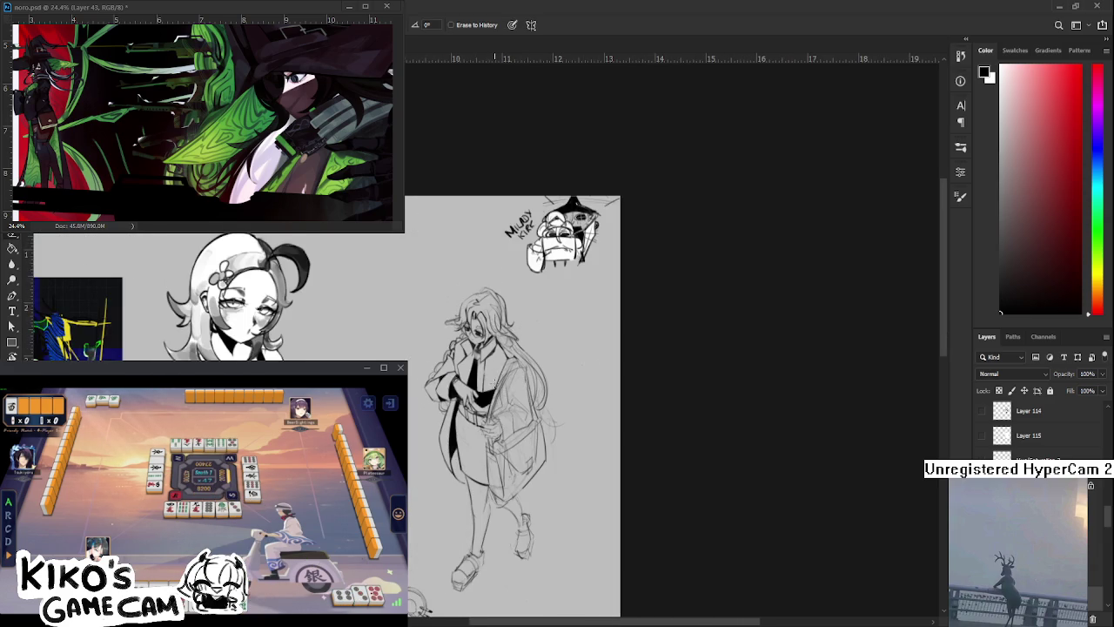
Zoom back in on the figure and tilt the view about 30° clockwise onto the long hair
key(ctrl+plus)
key(ctrl+plus)
scroll(458, 410, up, 2)
scroll(458, 409, down, 1)
scroll(458, 409, down, 1)
mouse_move(457, 400)
mouse_down()
mouse_move(457, 434)
mouse_move(442, 436)
mouse_up()
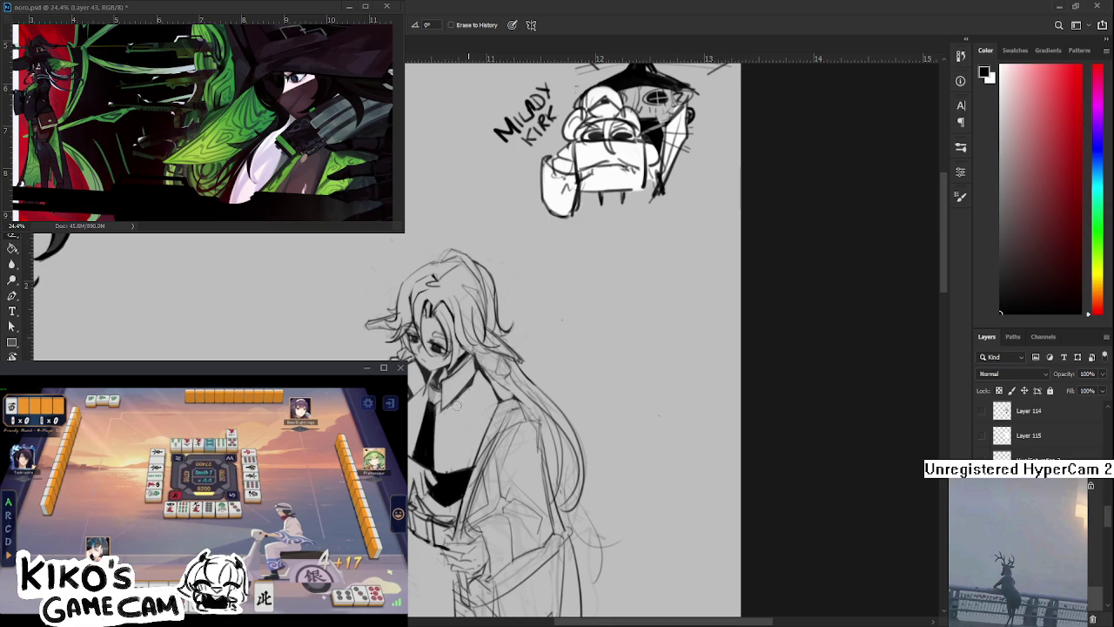
drag(467, 398, 455, 414)
key(b)
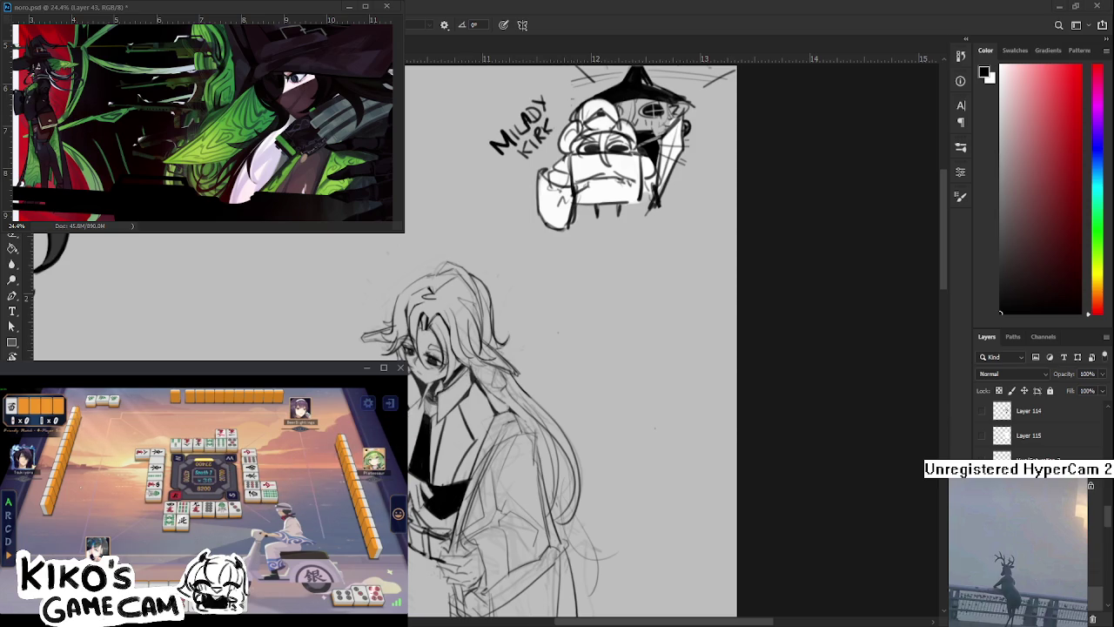
key(e)
drag(477, 398, 423, 418)
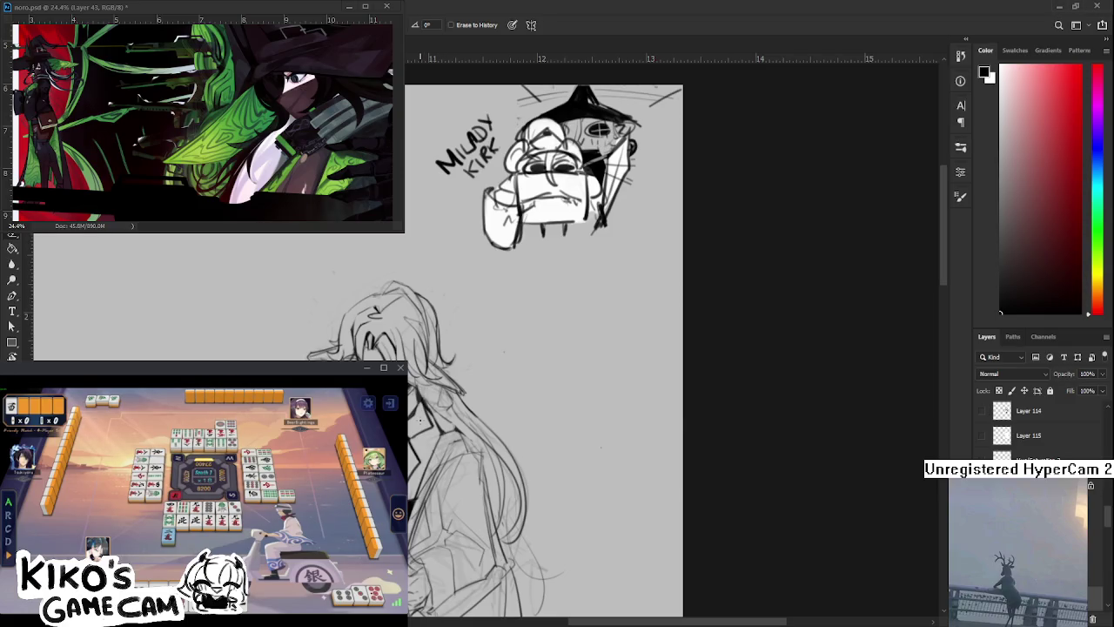
key(r)
mouse_move(523, 366)
mouse_down()
mouse_move(470, 483)
mouse_move(497, 487)
mouse_up()
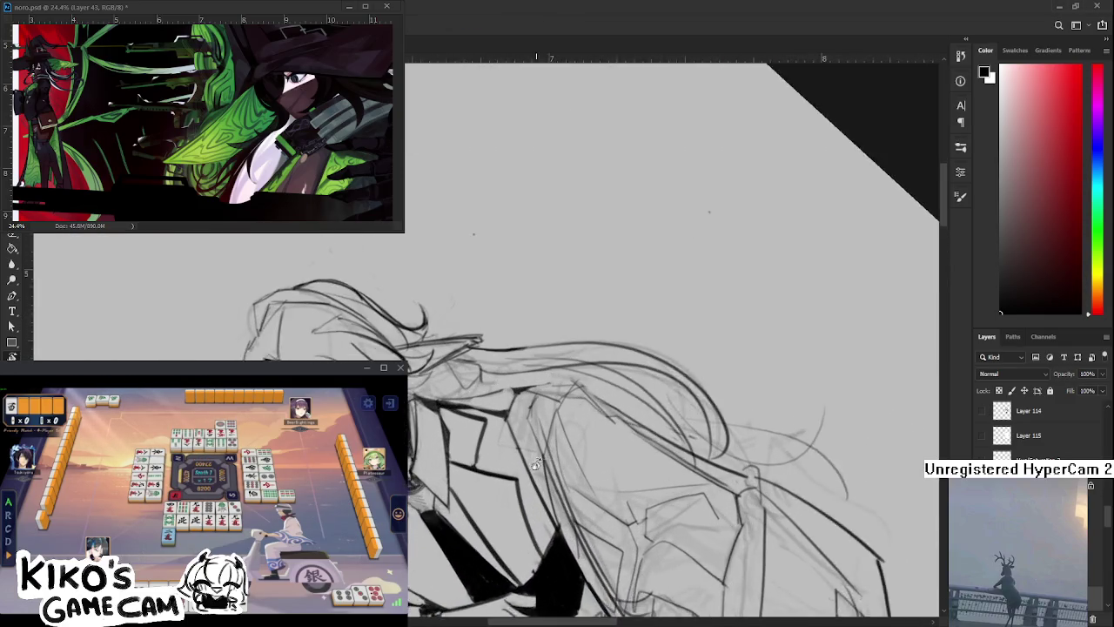
Touch up ink lines on the hair, alternating between brush and eraser
scroll(497, 488, up, 4)
drag(452, 434, 451, 448)
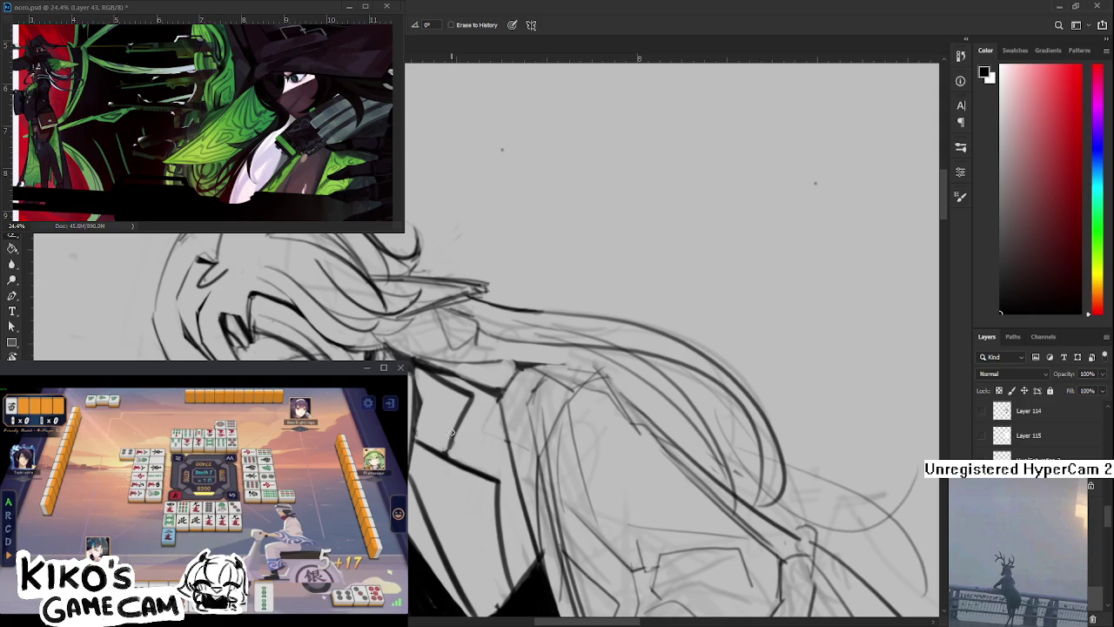
key(b)
key(e)
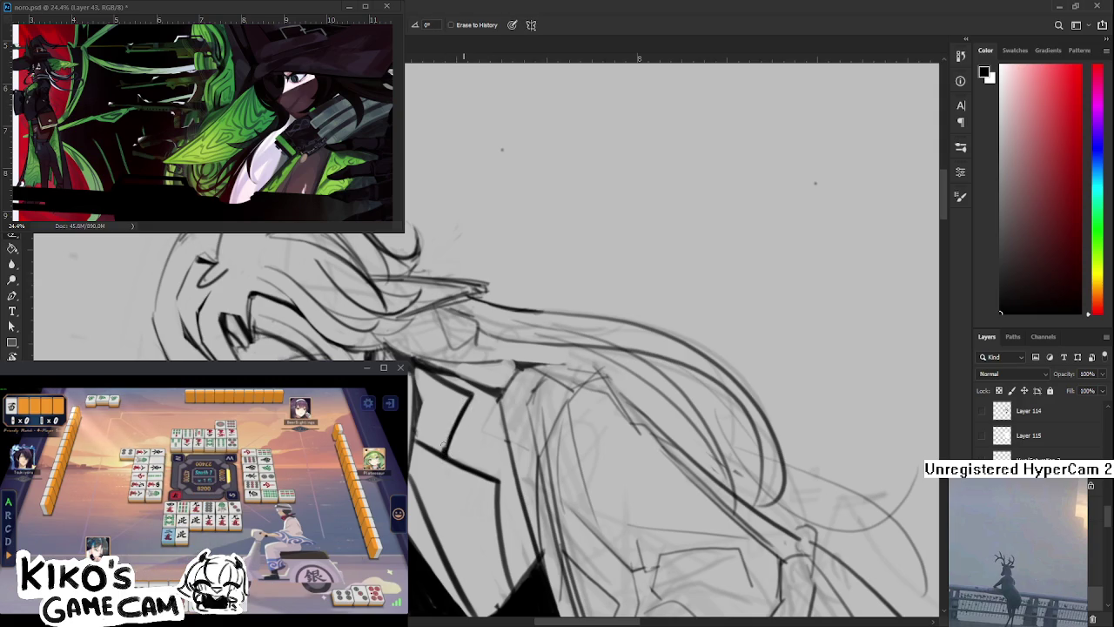
key(e)
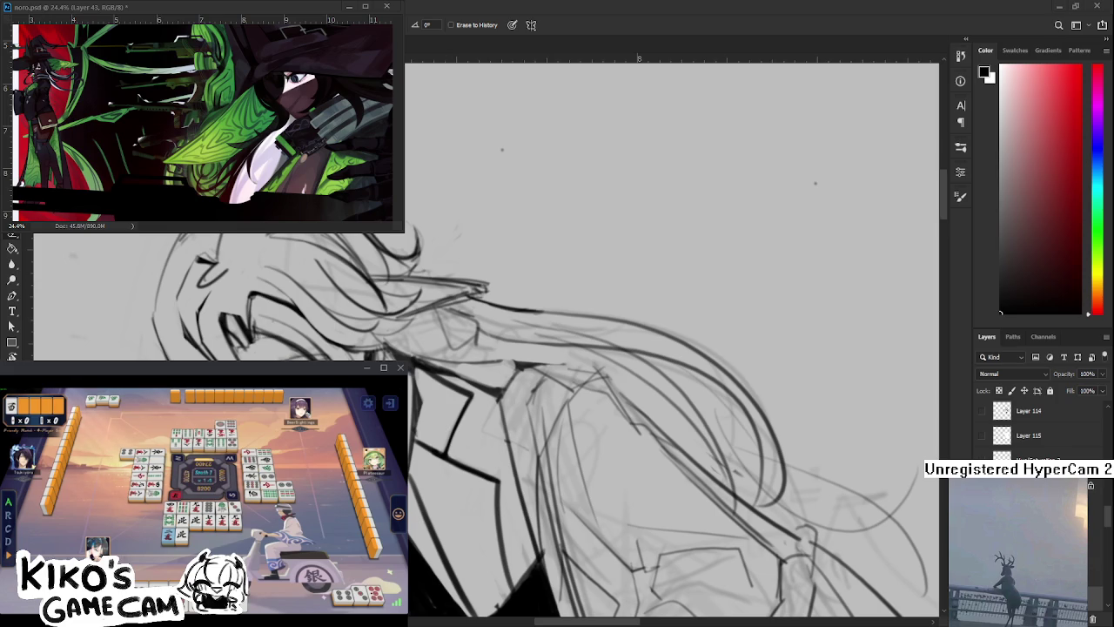
drag(626, 522, 541, 444)
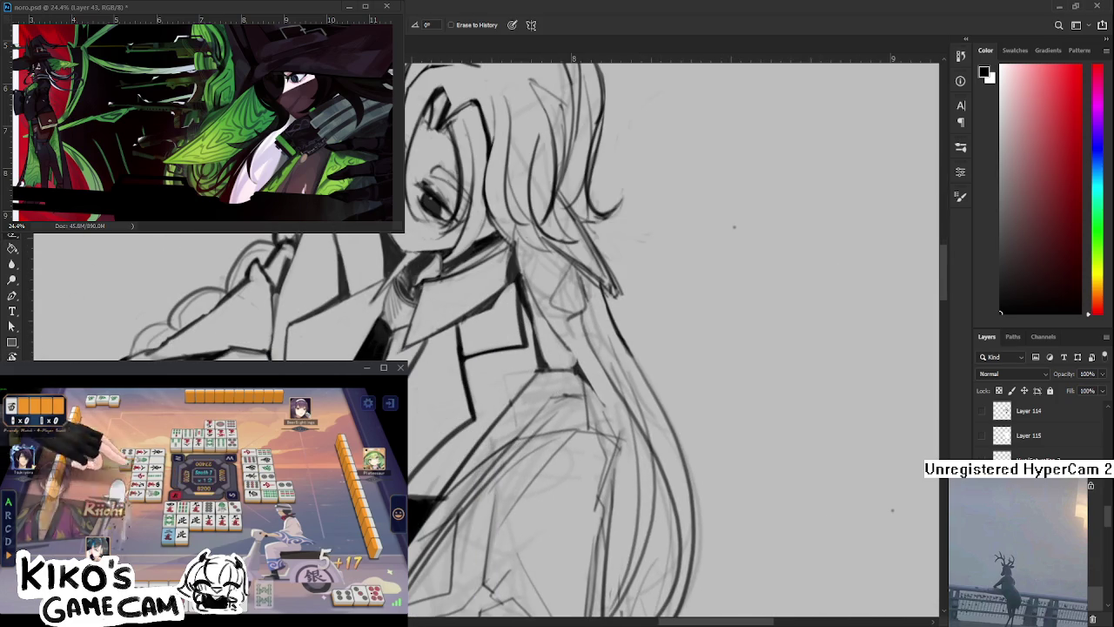
key(b)
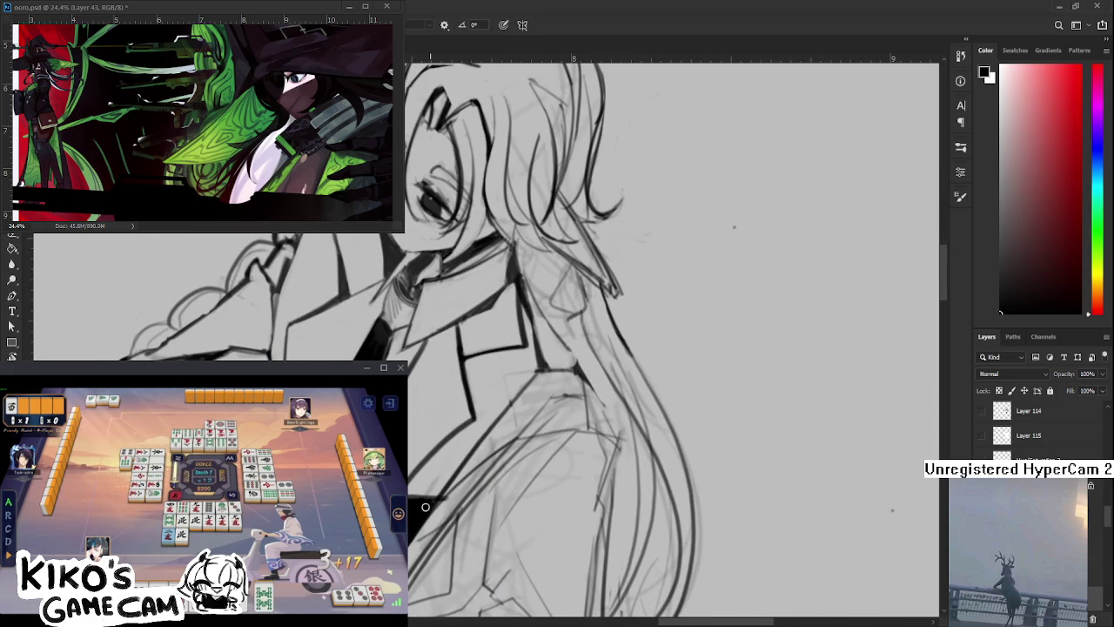
key(e)
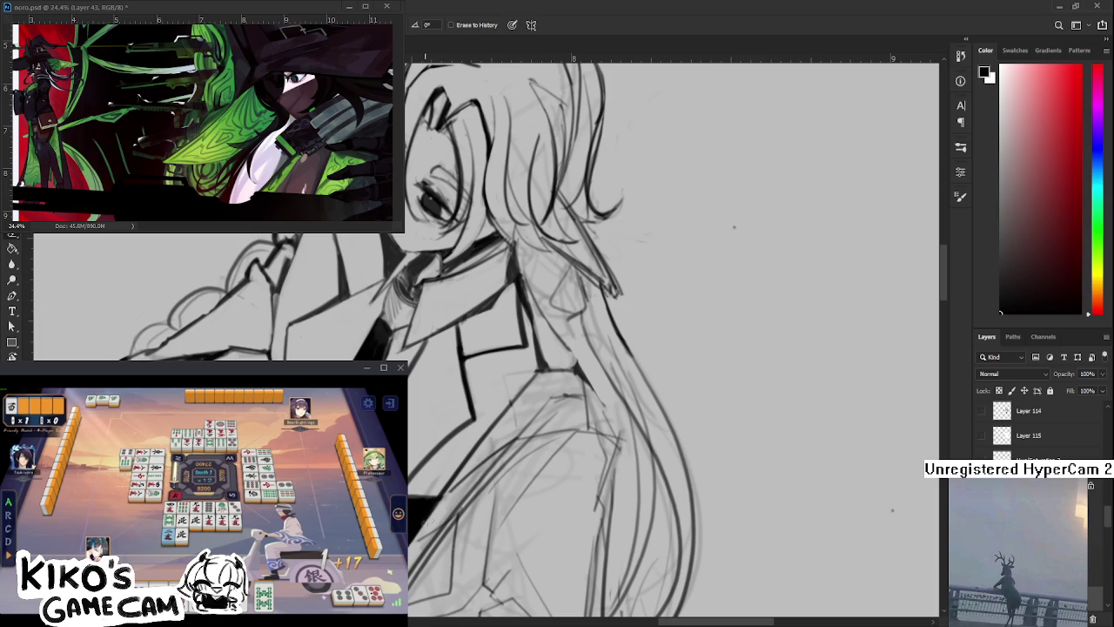
Zoom out and turn the canvas nearly upright to show the whole figure and MILADY KIRK doodle
drag(425, 509, 452, 454)
scroll(457, 459, down, 2)
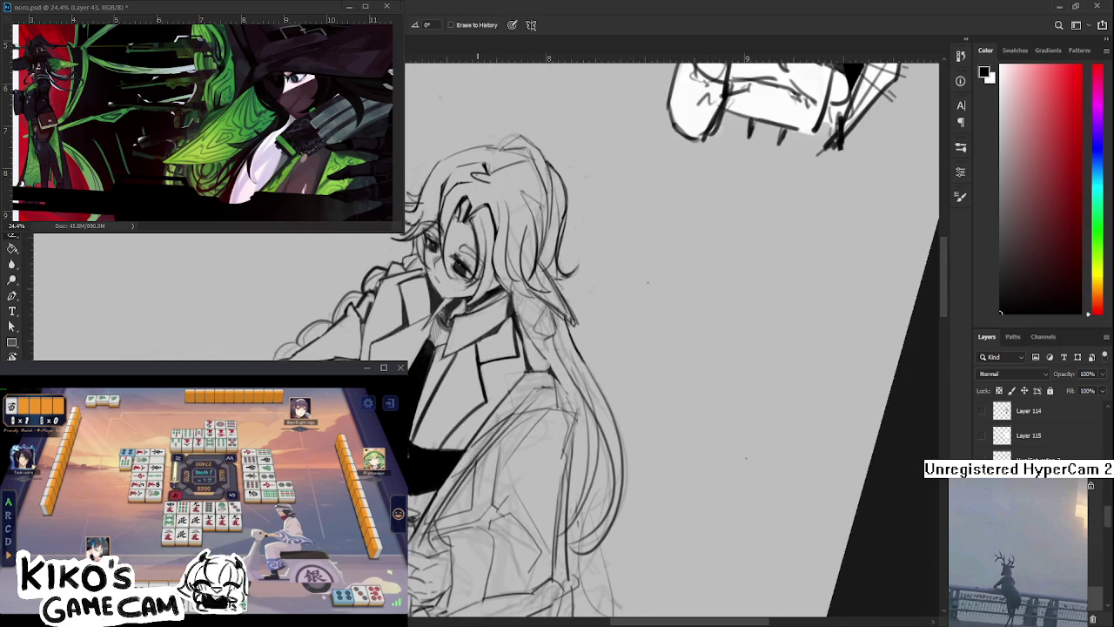
scroll(457, 459, down, 2)
scroll(457, 459, down, 2)
key(r)
mouse_move(523, 523)
mouse_down()
mouse_move(560, 489)
mouse_move(545, 471)
mouse_up()
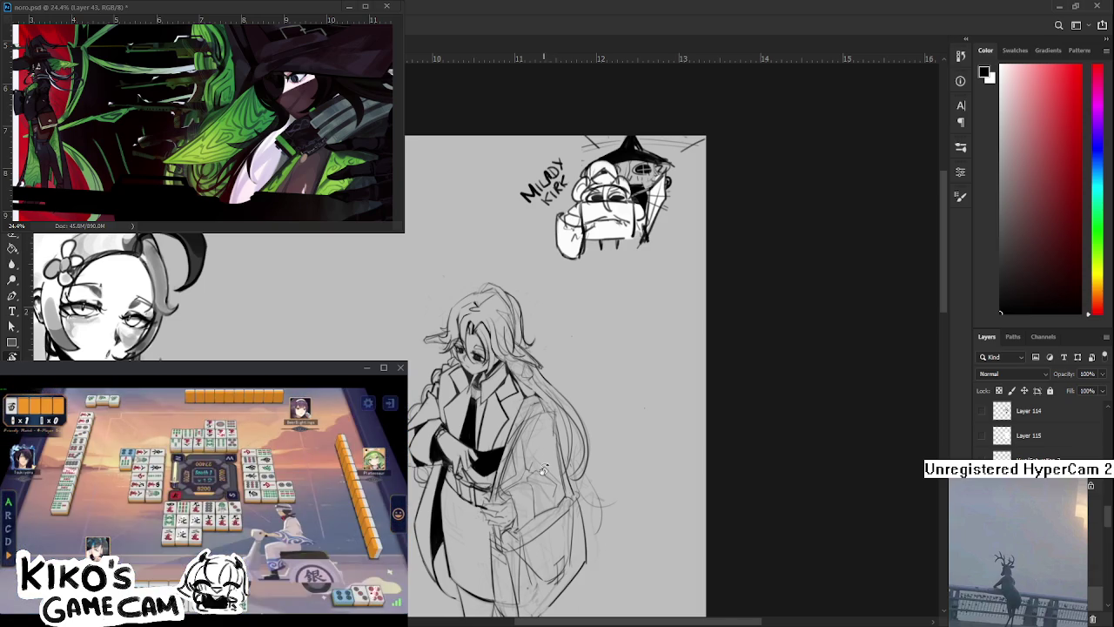
Tilt the view about 30° counter-clockwise, then turn it upright and recentre on the coat front
scroll(531, 415, up, 1)
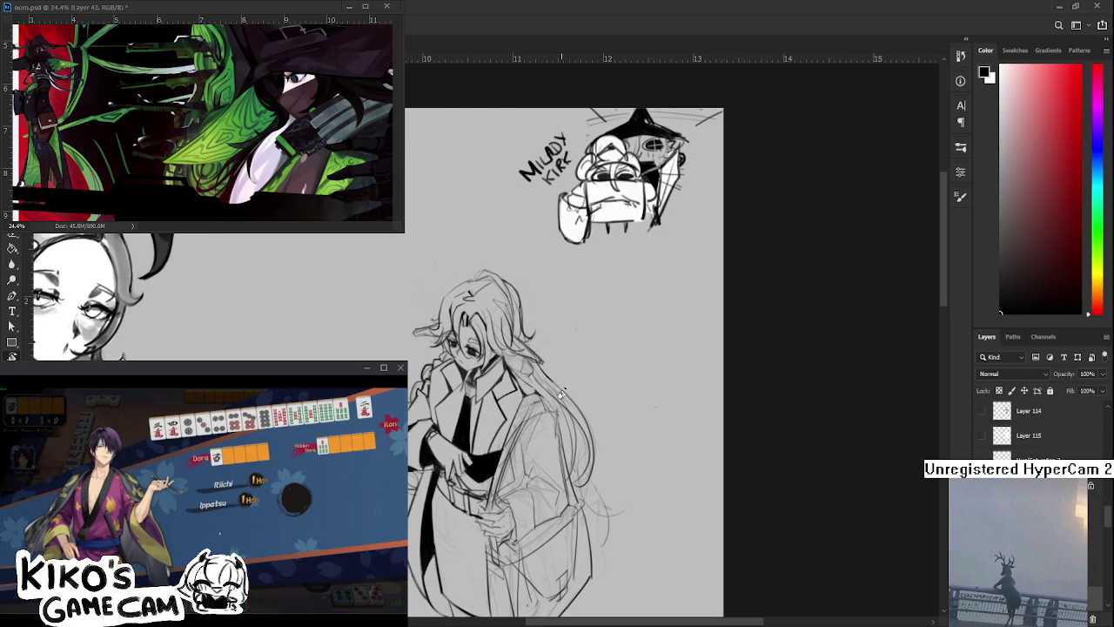
drag(558, 396, 499, 433)
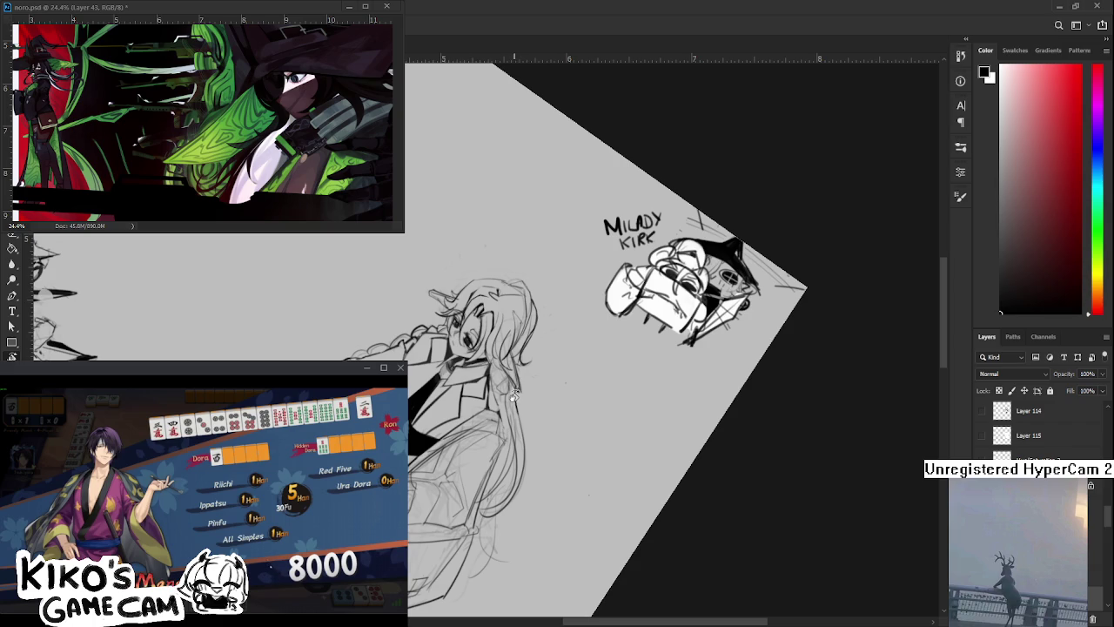
drag(515, 396, 504, 437)
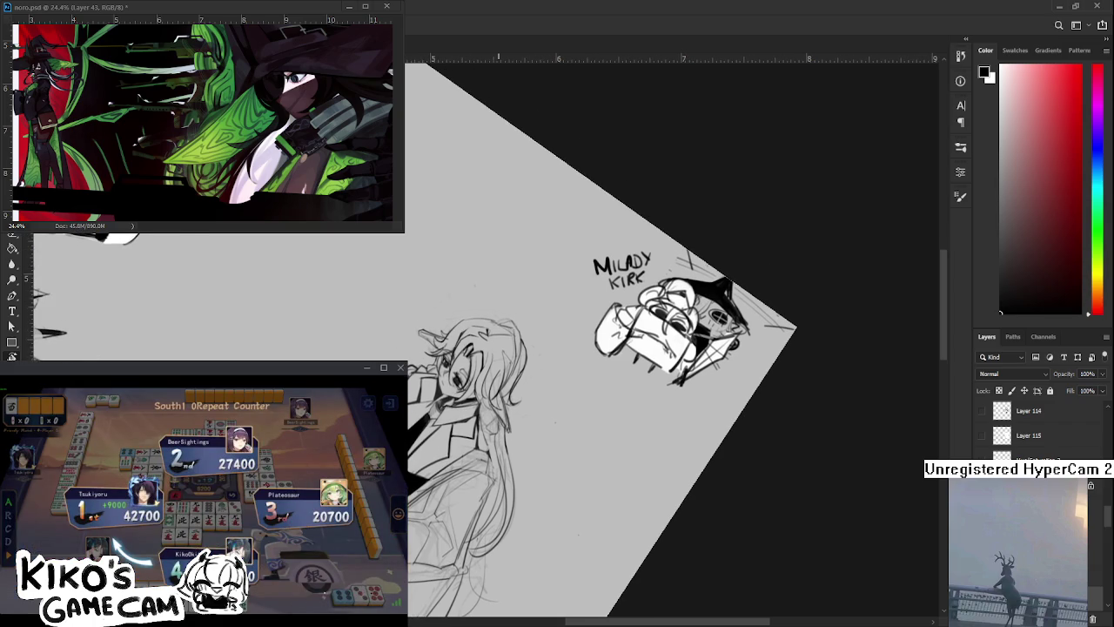
scroll(486, 380, up, 1)
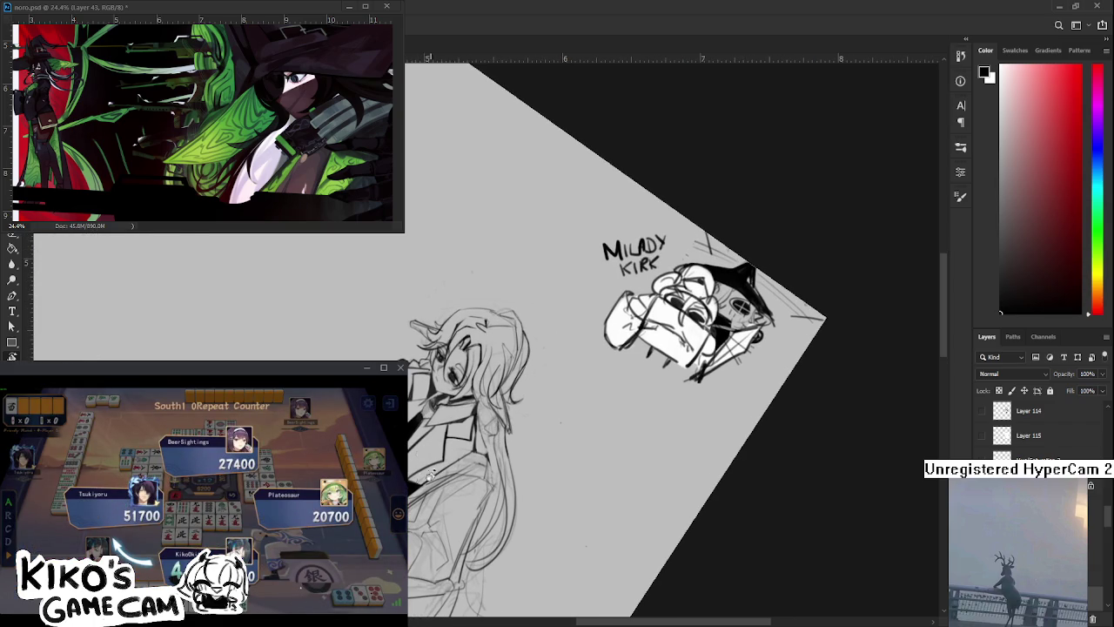
scroll(435, 453, up, 1)
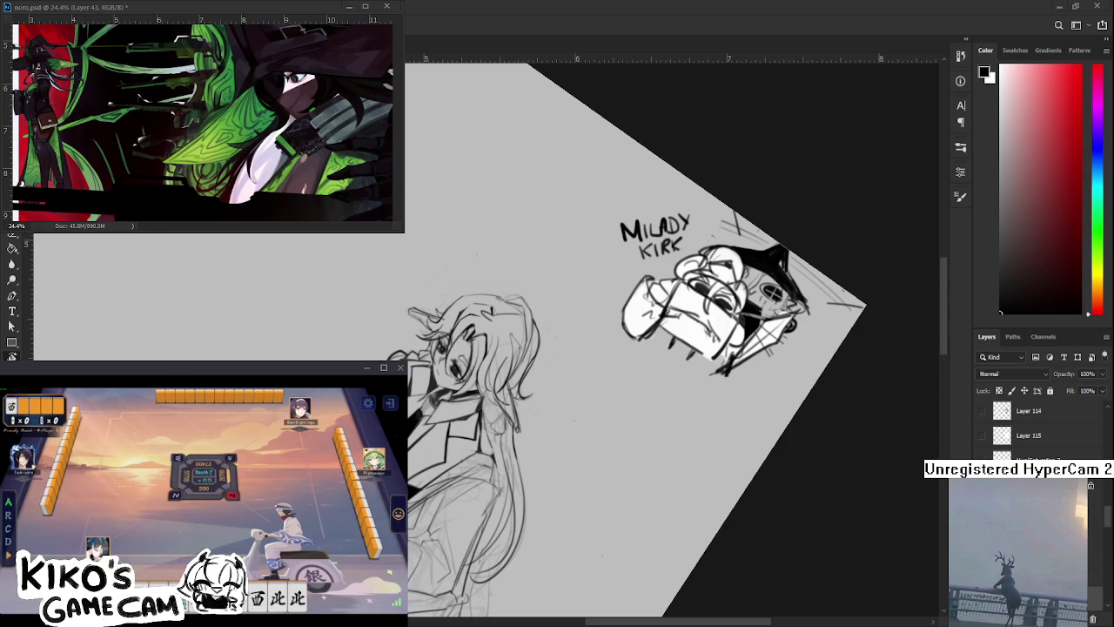
mouse_move(548, 435)
mouse_down()
mouse_move(422, 467)
mouse_move(449, 510)
mouse_up()
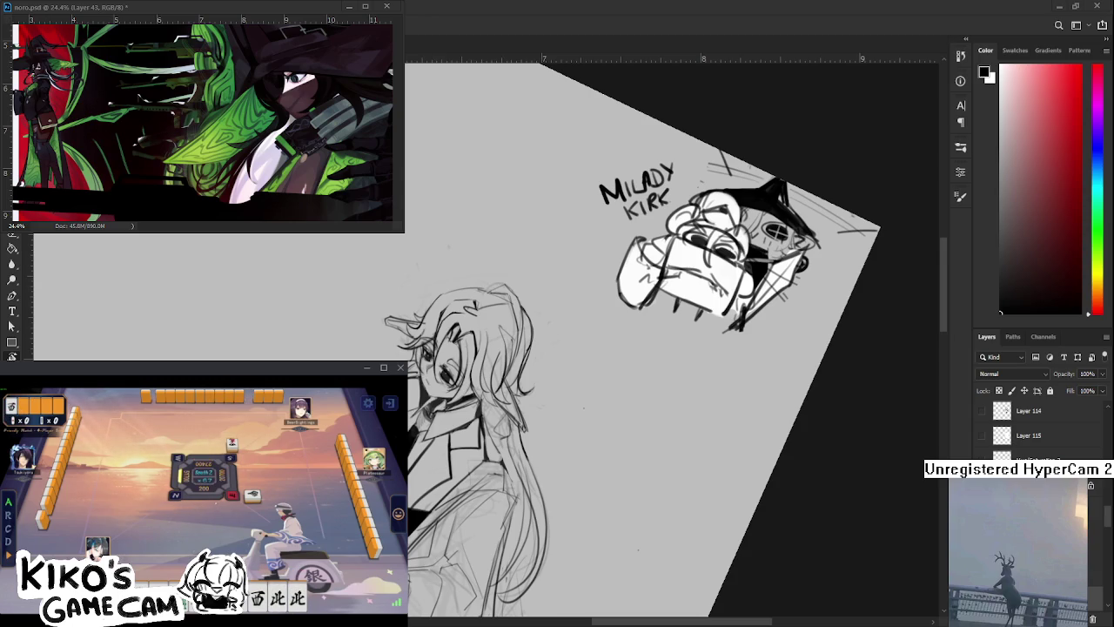
drag(489, 445, 477, 463)
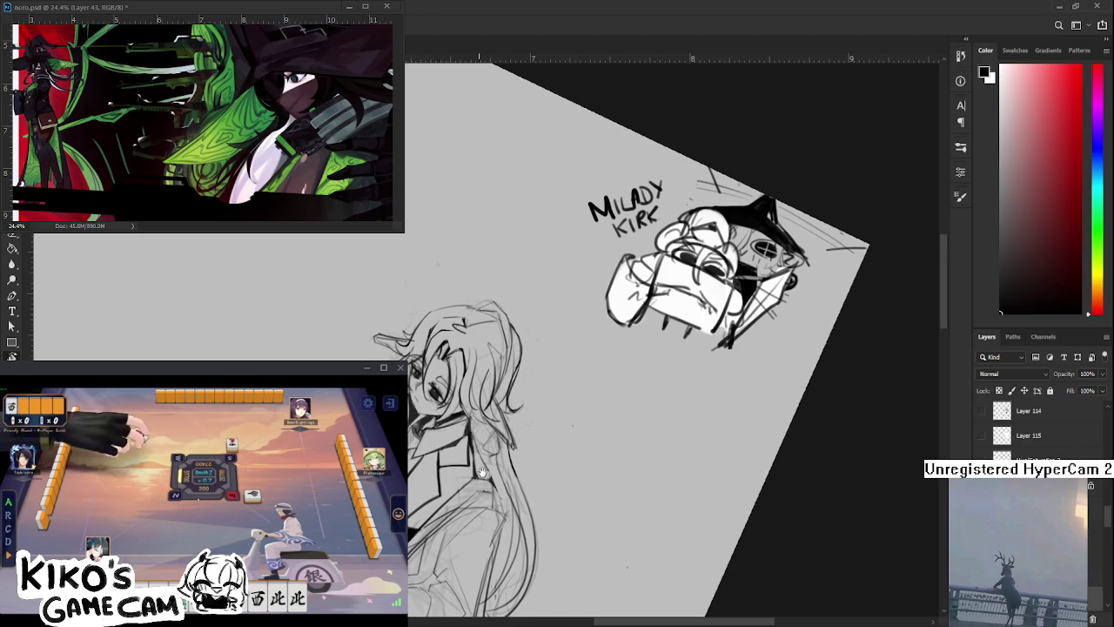
key(e)
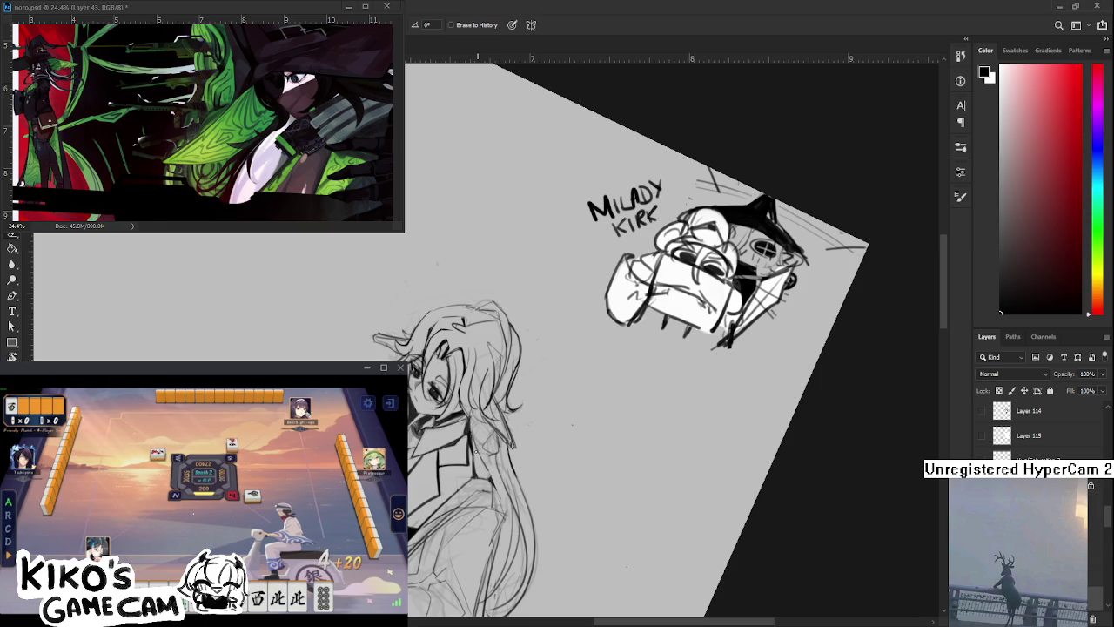
mouse_move(497, 310)
mouse_down()
mouse_move(450, 465)
mouse_move(456, 445)
mouse_up()
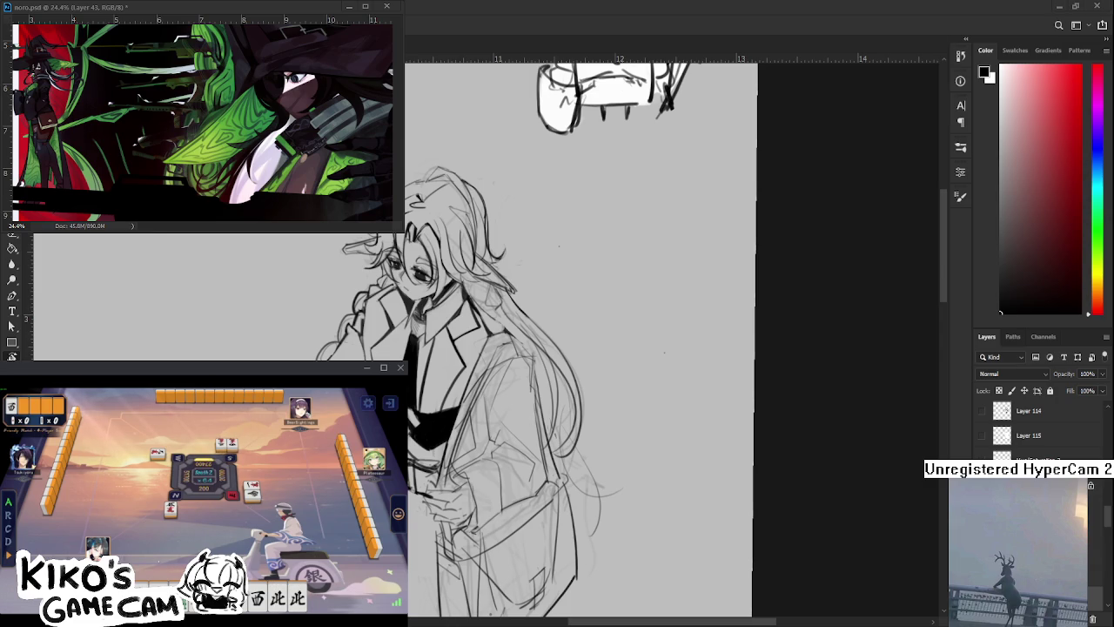
mouse_move(414, 436)
mouse_down()
mouse_move(413, 454)
mouse_move(339, 477)
mouse_up()
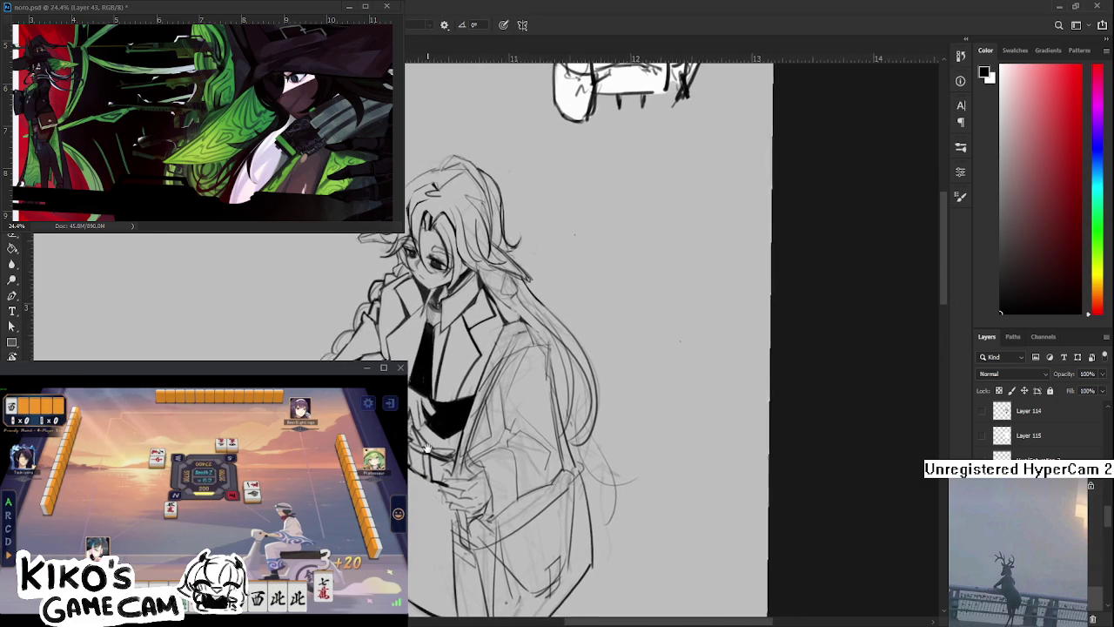
Ink a short dark line on the coat front near the hand and trim it shorter
drag(439, 397, 422, 440)
key(e)
key(b)
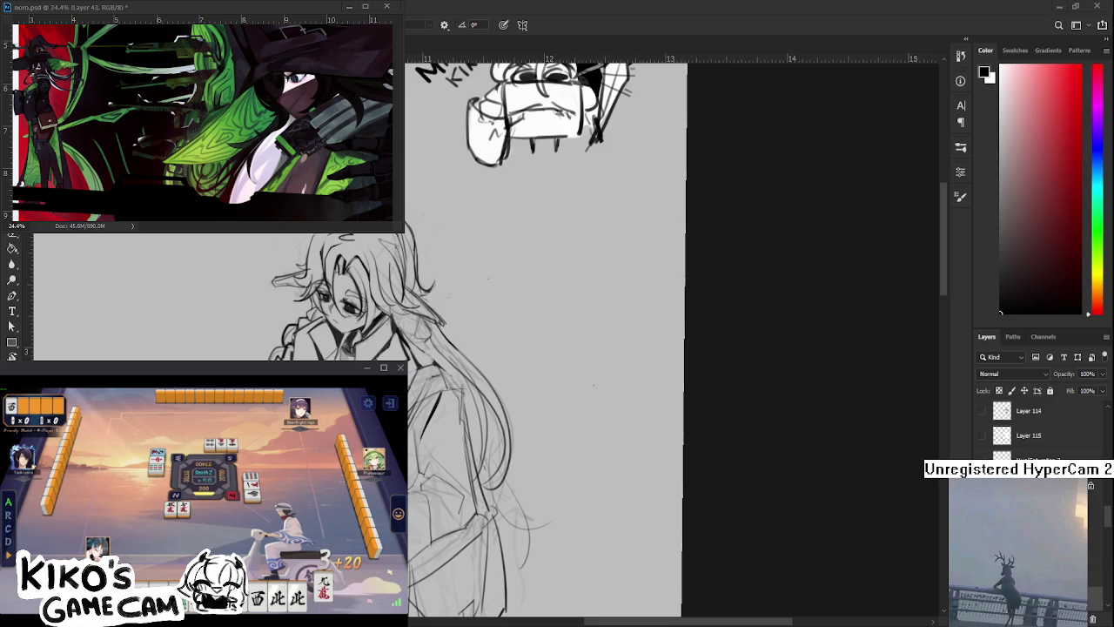
scroll(544, 340, up, 1)
key(e)
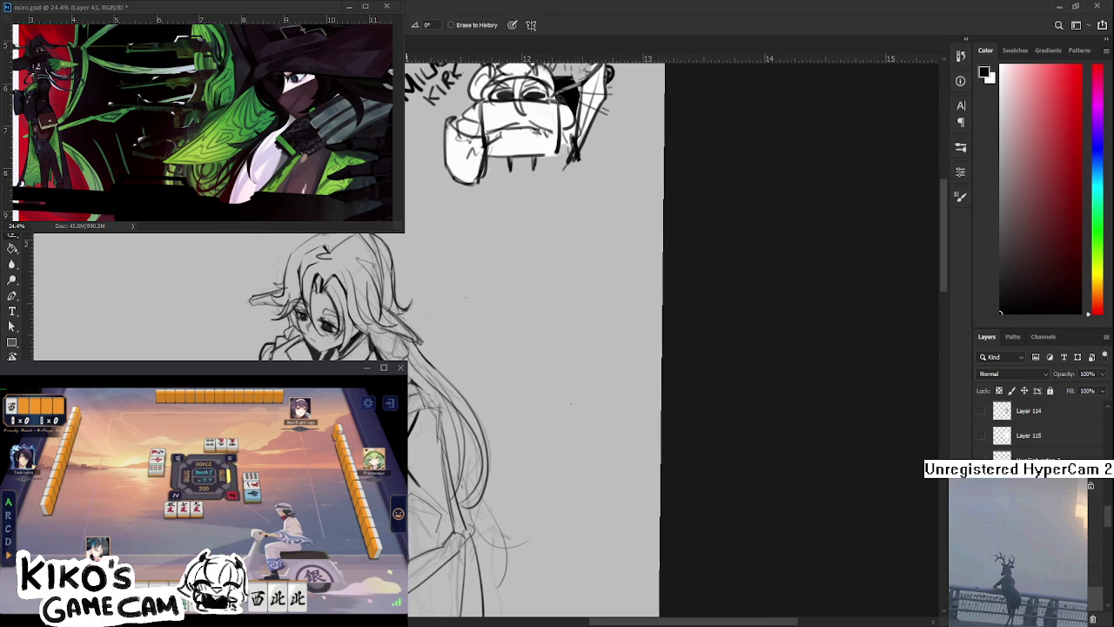
key(b)
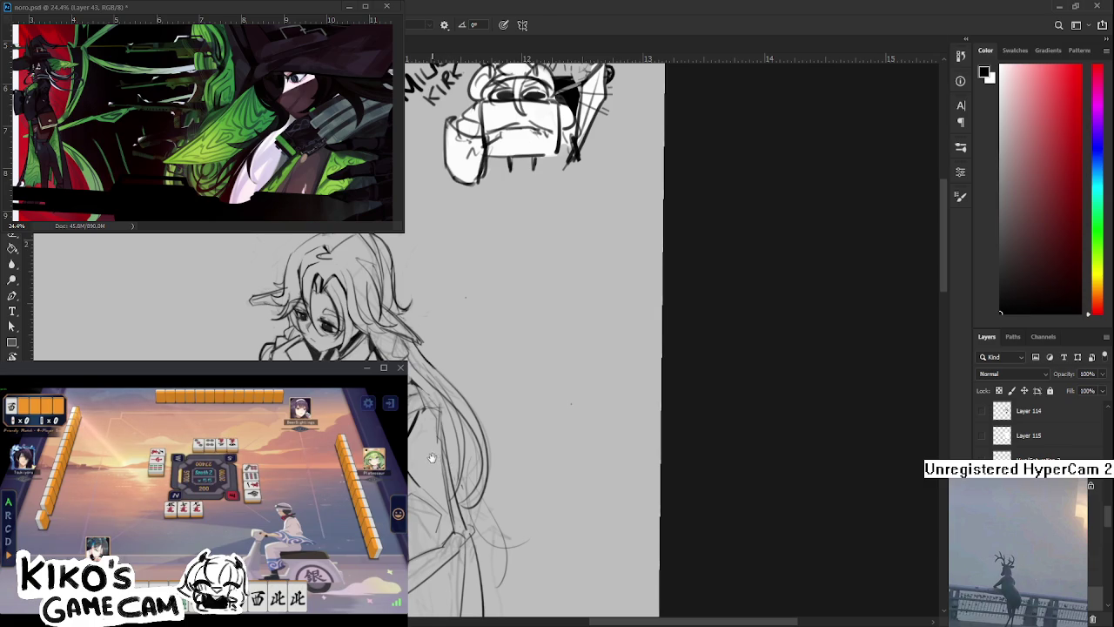
drag(432, 457, 435, 475)
key(e)
key(b)
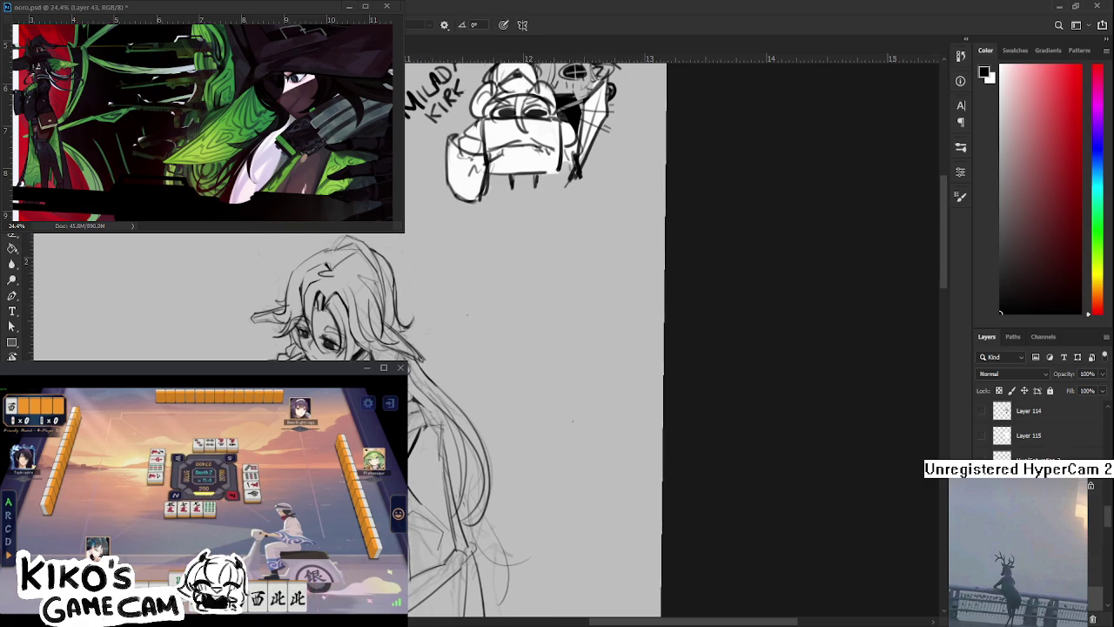
Add a few more black lines defining the coat front, erasing excess ink
scroll(522, 349, up, 1)
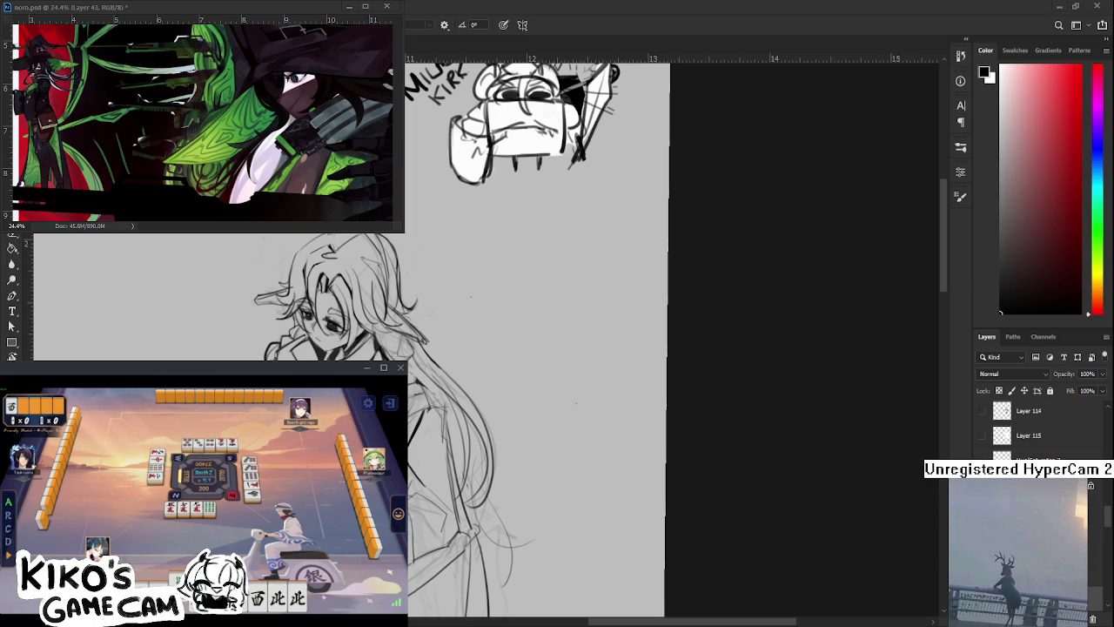
key(e)
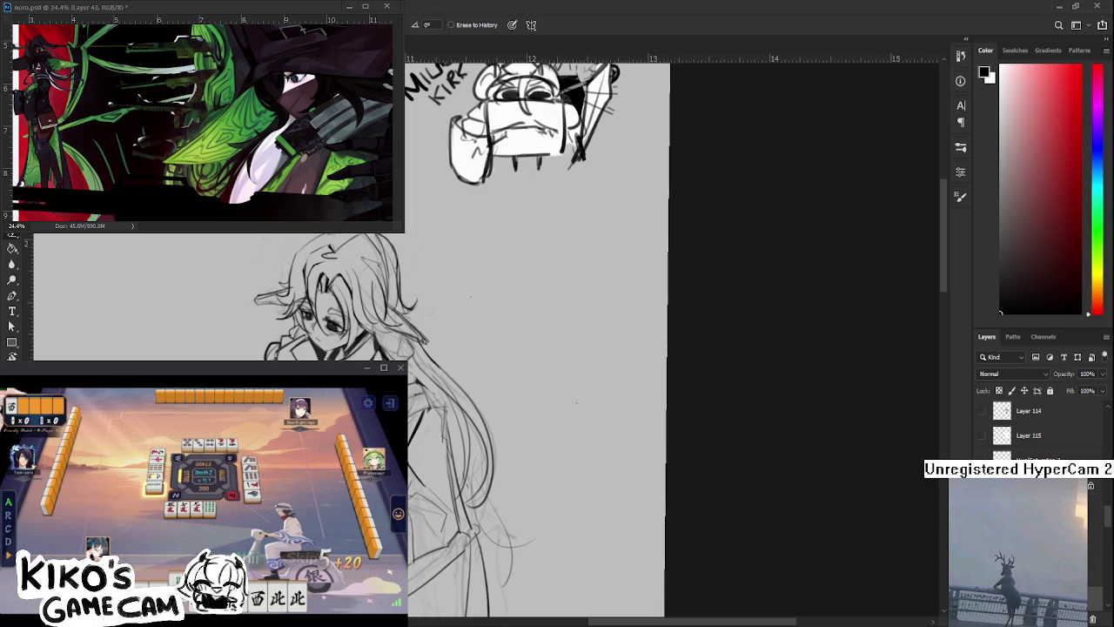
key(b)
key(e)
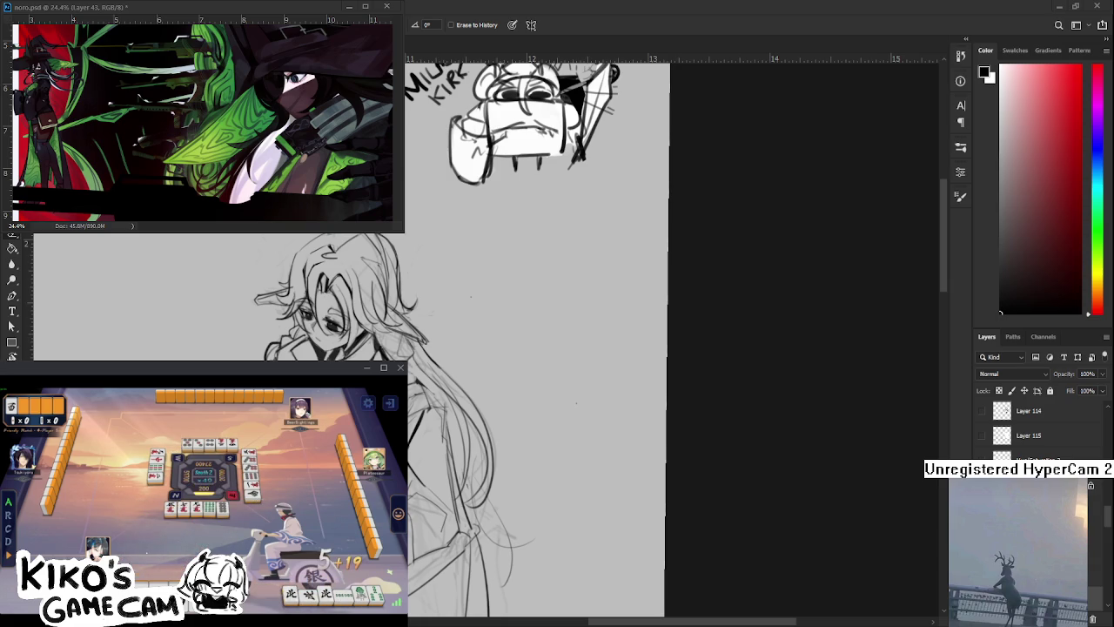
mouse_move(418, 474)
mouse_down()
mouse_move(475, 461)
mouse_move(466, 479)
mouse_up()
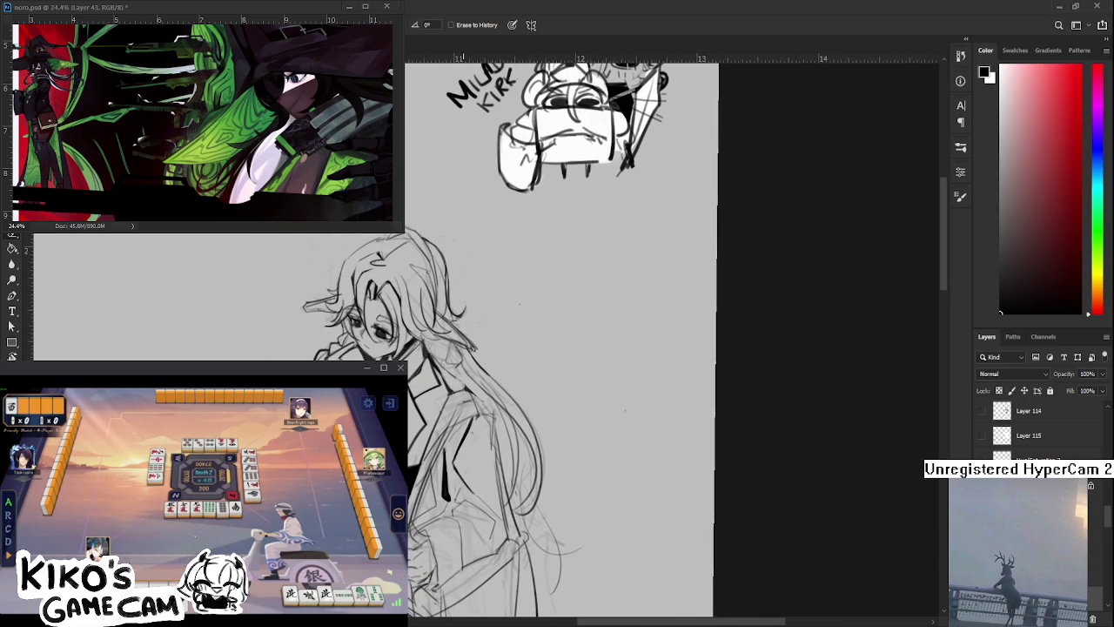
key(b)
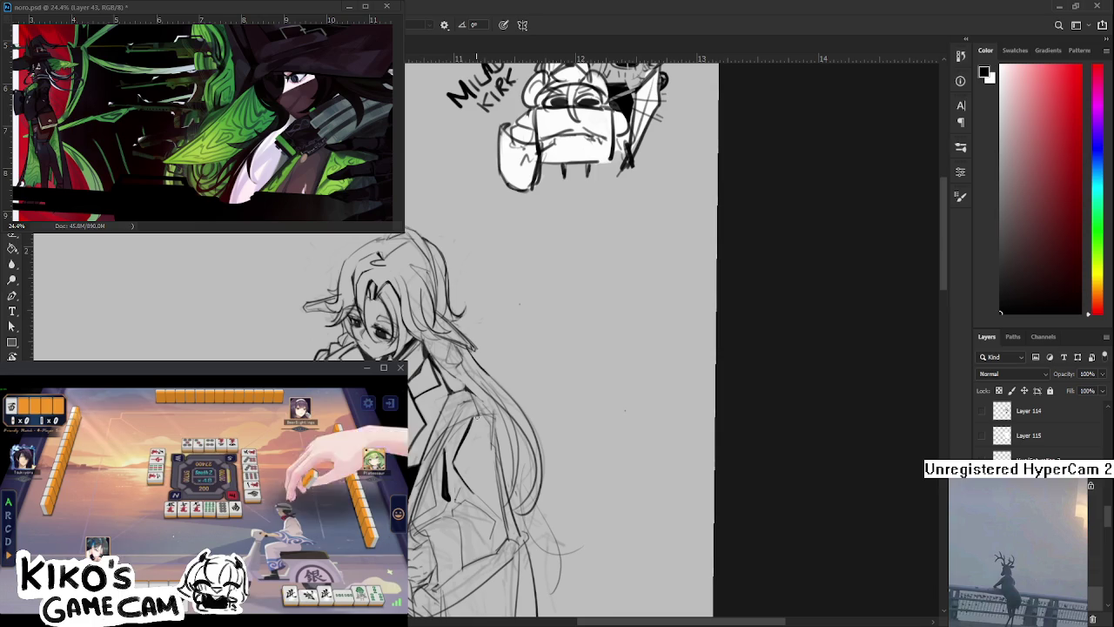
key(e)
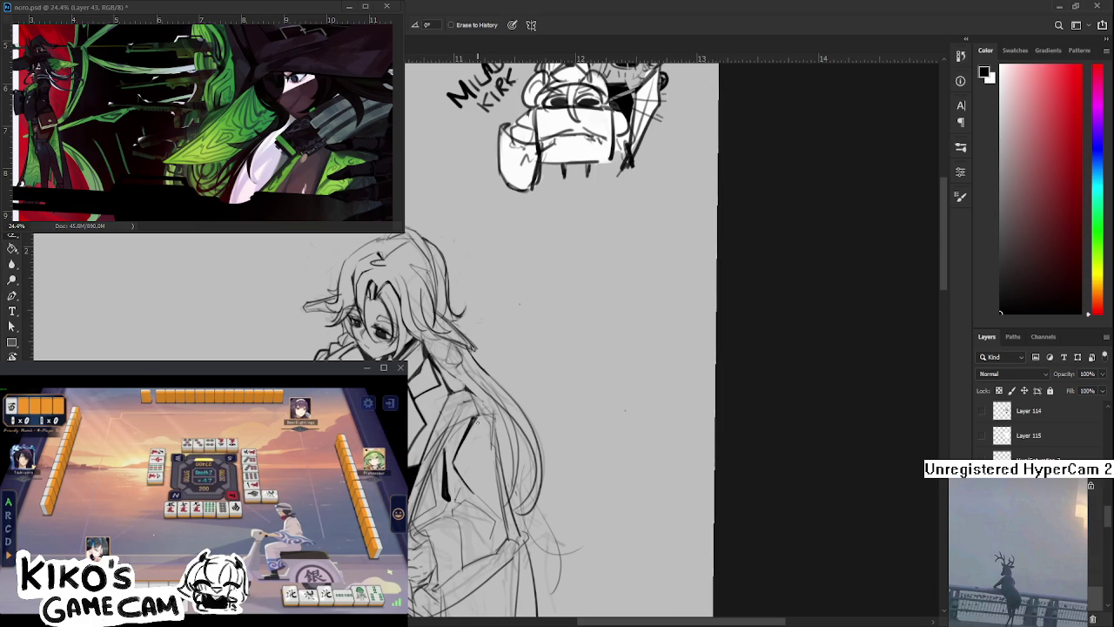
key(b)
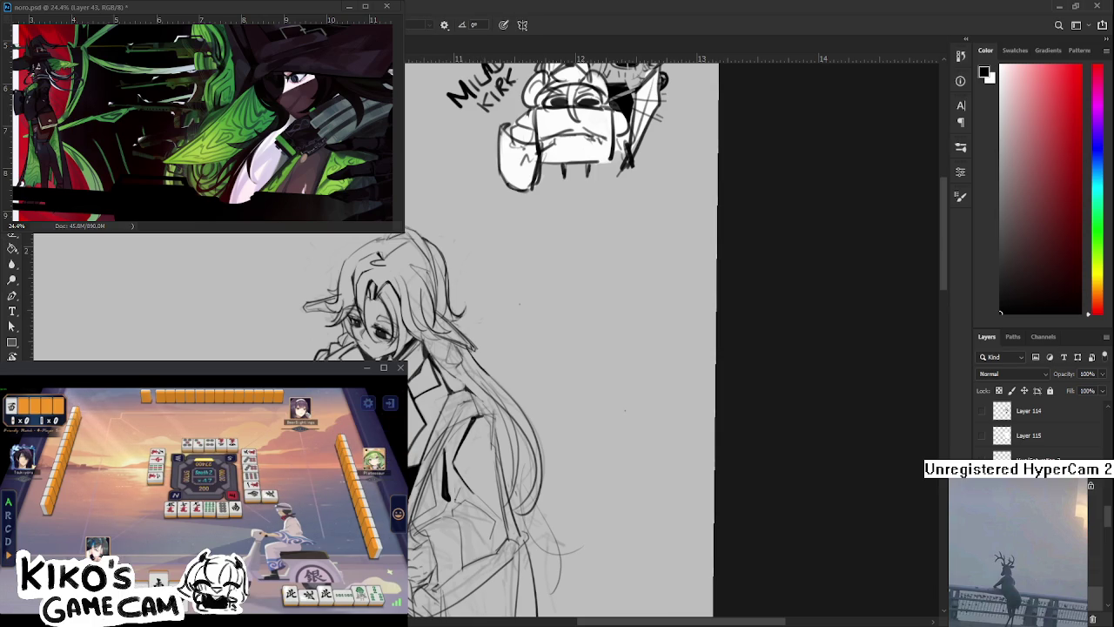
mouse_move(453, 433)
mouse_down()
mouse_move(470, 416)
mouse_move(457, 416)
mouse_up()
key(e)
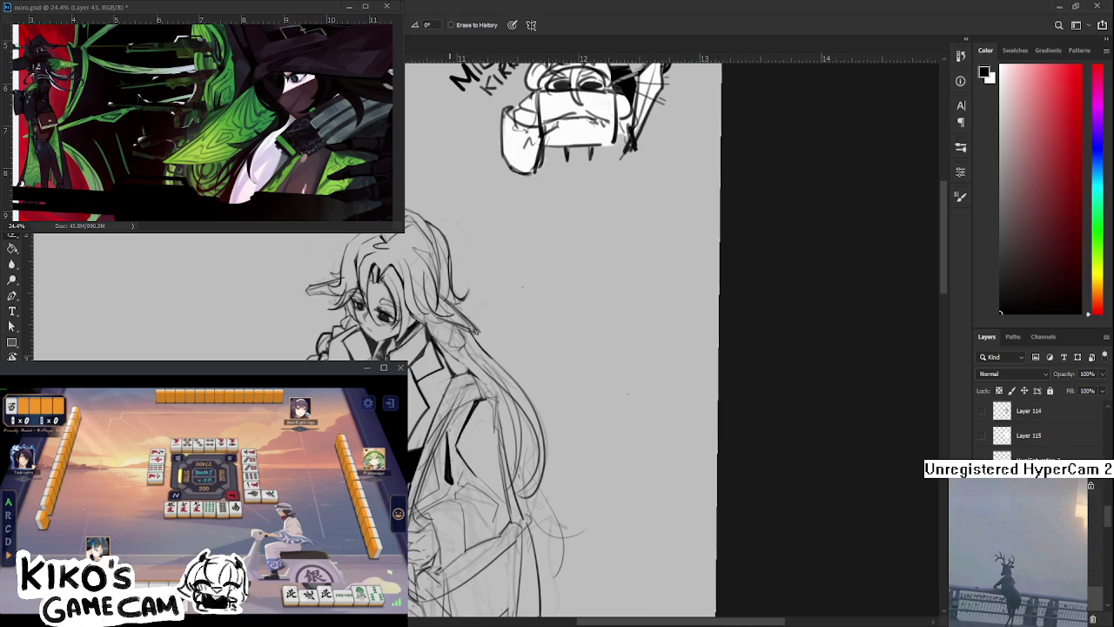
Add and refine black strokes along the coat's inner edge beside the long hair
drag(477, 434, 441, 465)
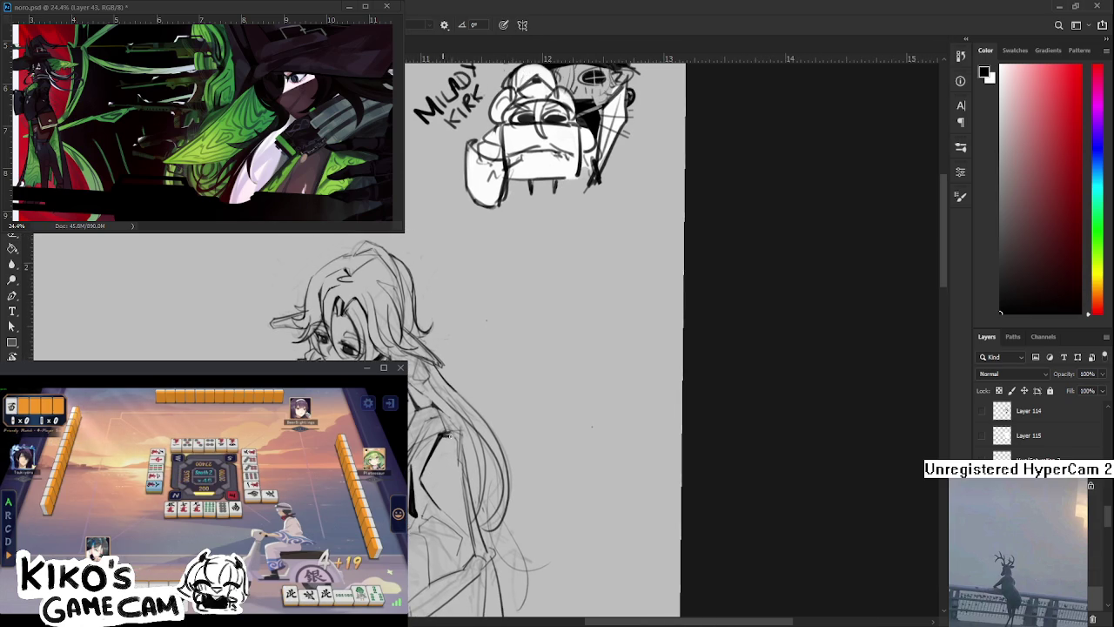
key(e)
mouse_move(454, 438)
mouse_down()
mouse_move(454, 381)
mouse_move(468, 438)
mouse_up()
key(b)
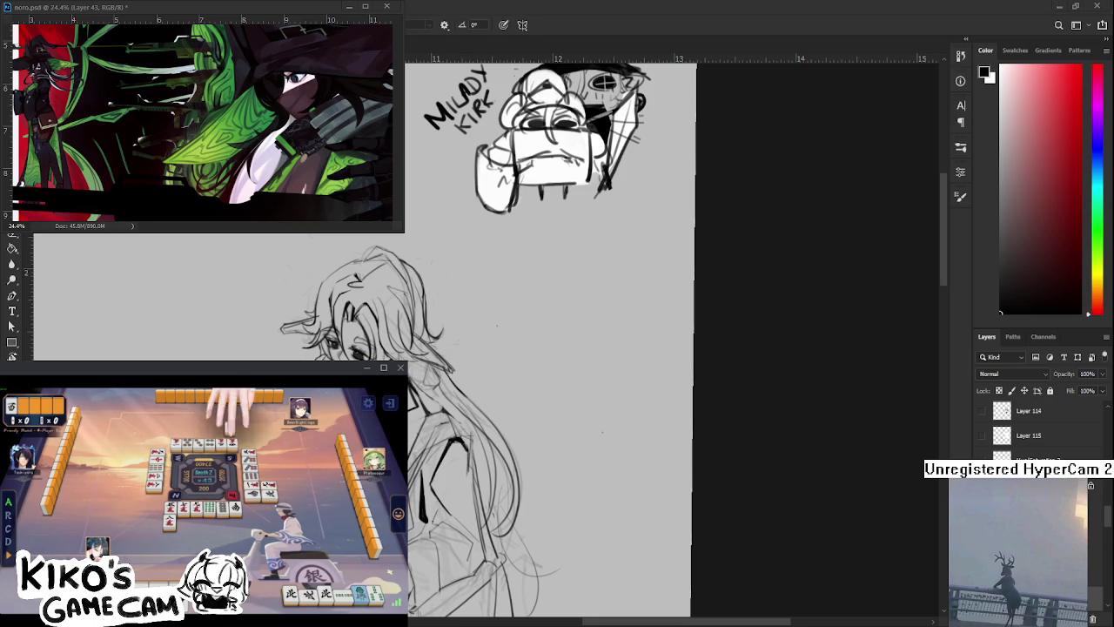
drag(514, 483, 480, 431)
key(e)
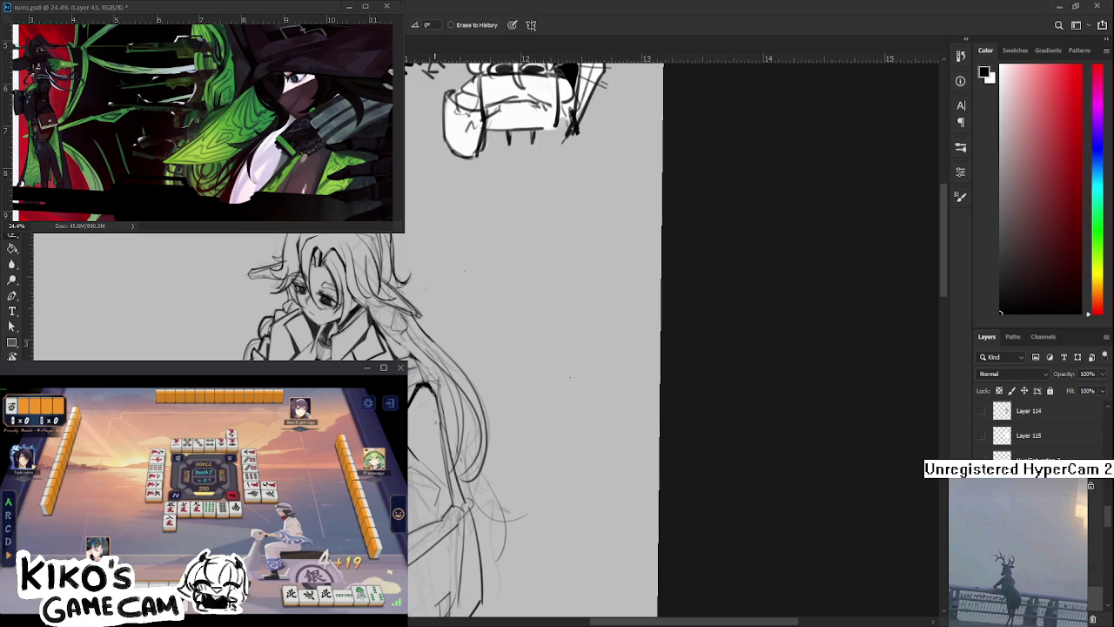
key(ctrl+minus)
key(ctrl+plus)
key(ctrl+plus)
key(ctrl+plus)
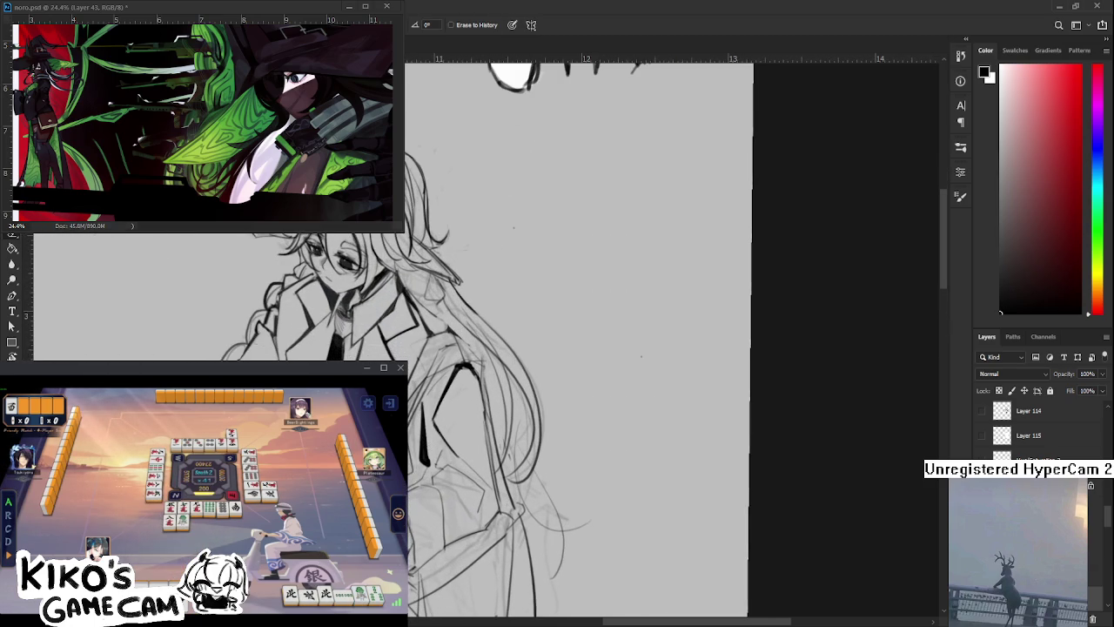
drag(415, 425, 409, 468)
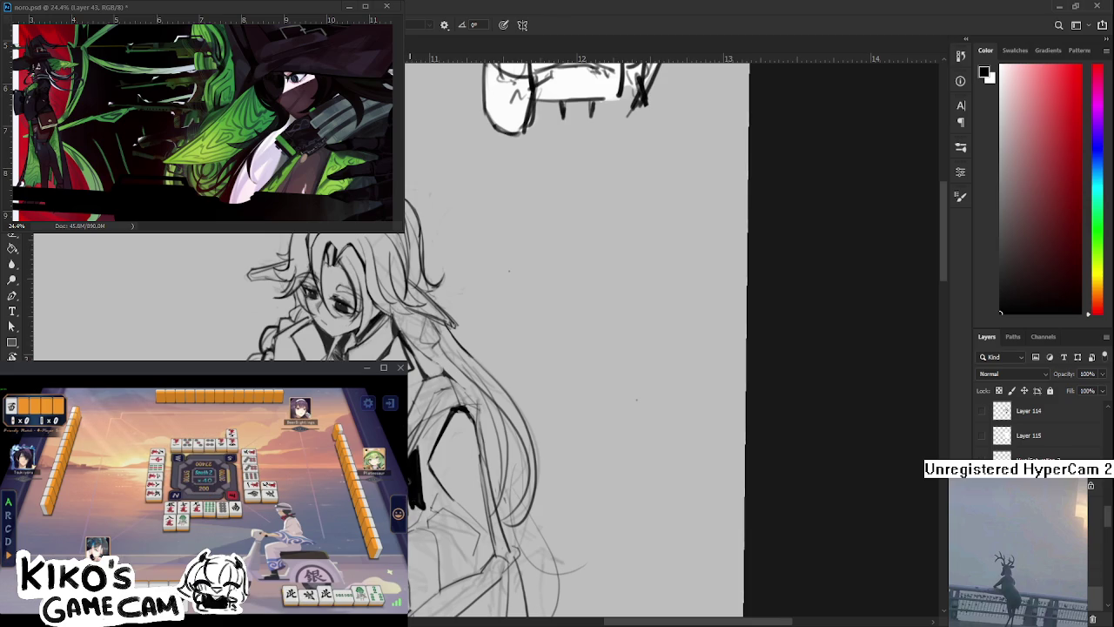
key(e)
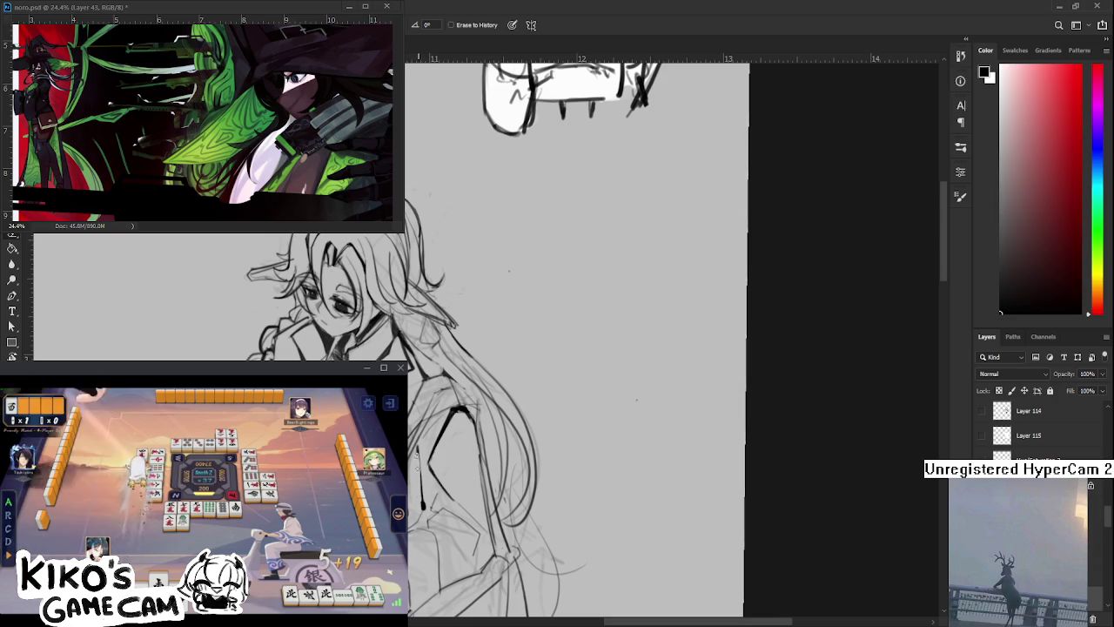
scroll(503, 426, down, 5)
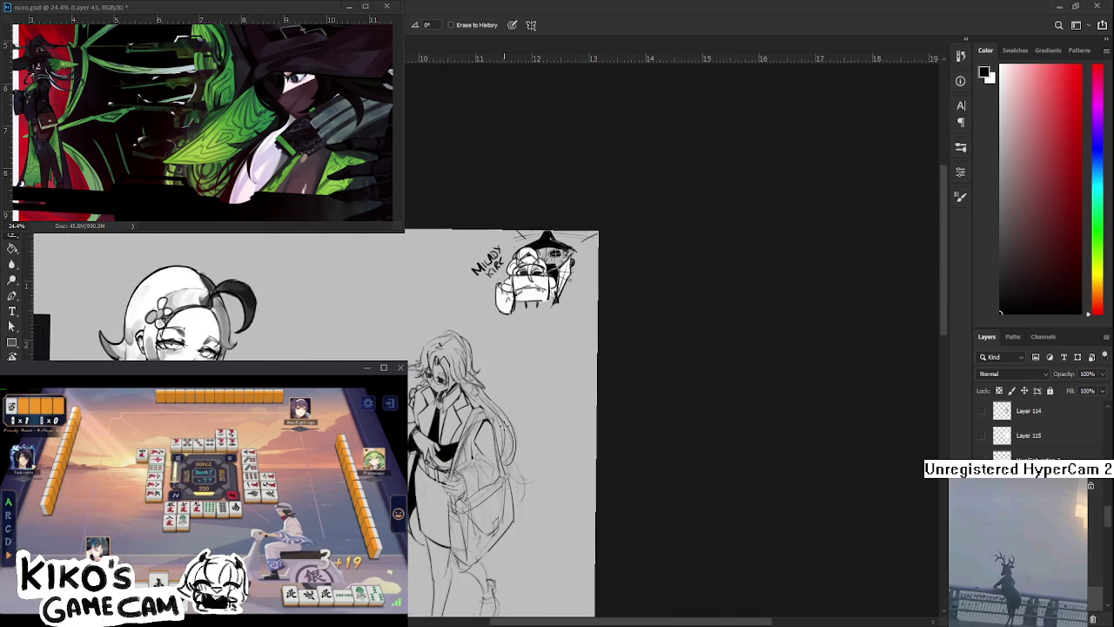
scroll(503, 425, down, 3)
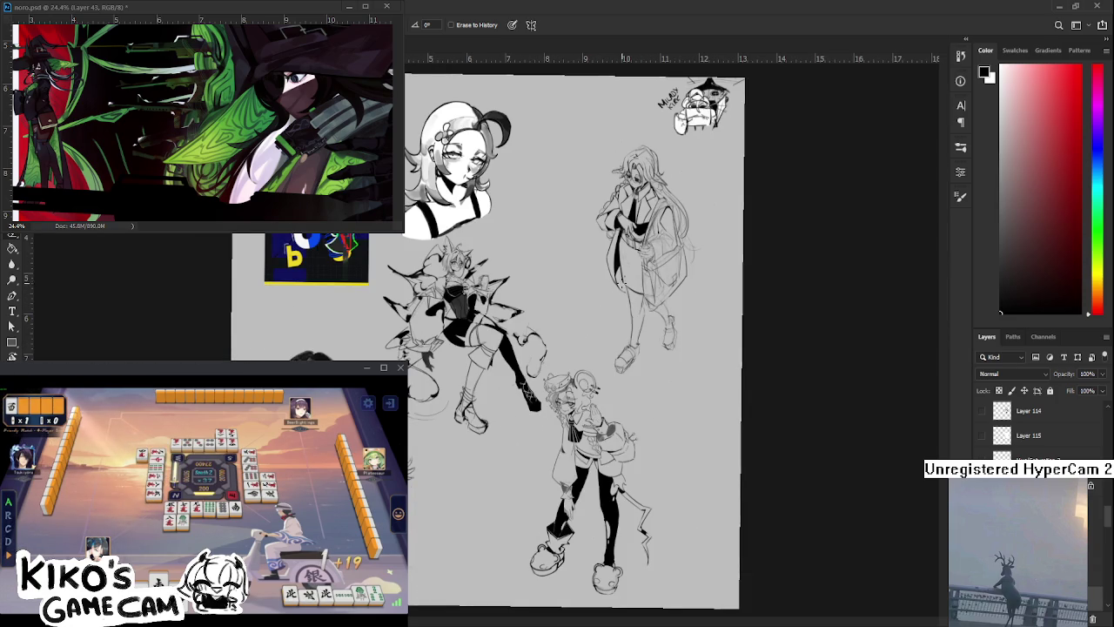
scroll(639, 349, up, 4)
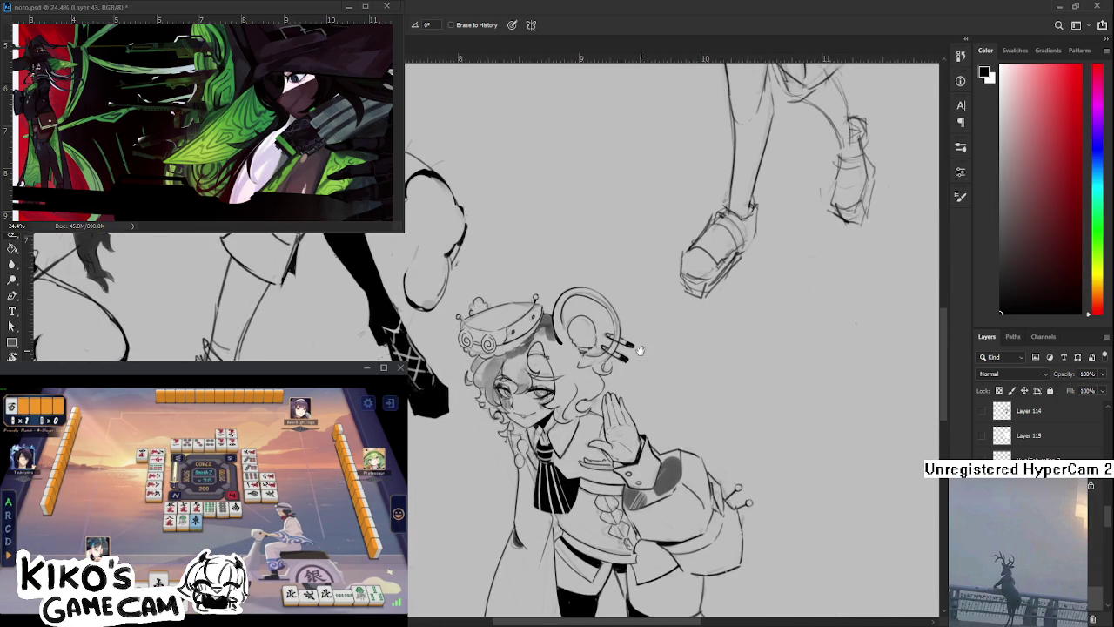
scroll(640, 349, up, 2)
mouse_move(640, 349)
mouse_down()
mouse_move(535, 398)
mouse_move(503, 497)
mouse_up()
scroll(501, 497, up, 3)
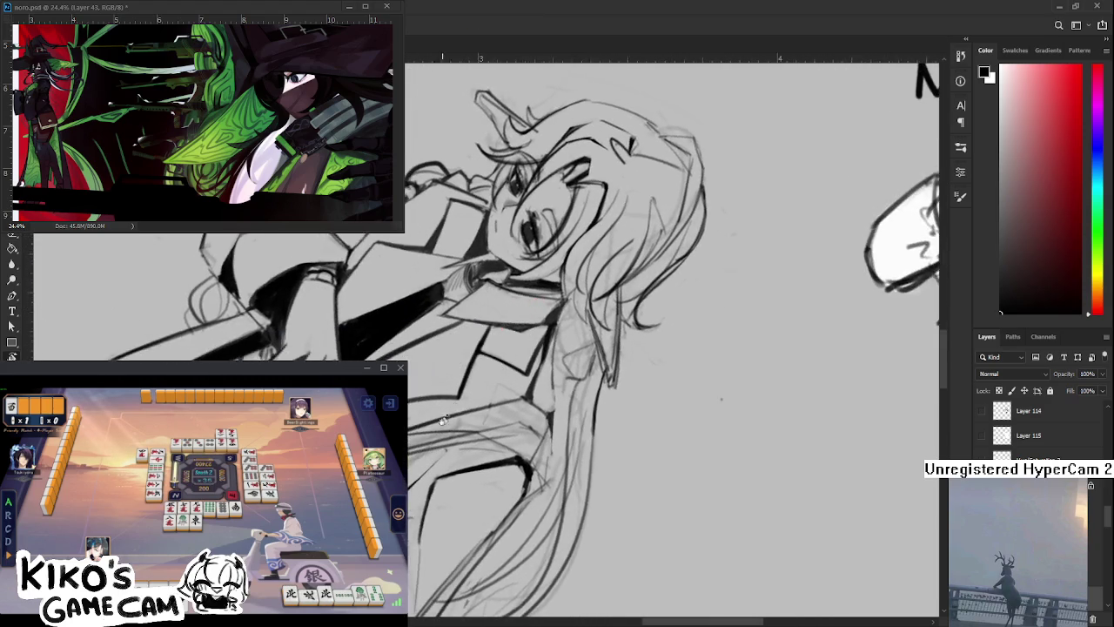
drag(462, 352, 442, 453)
key(e)
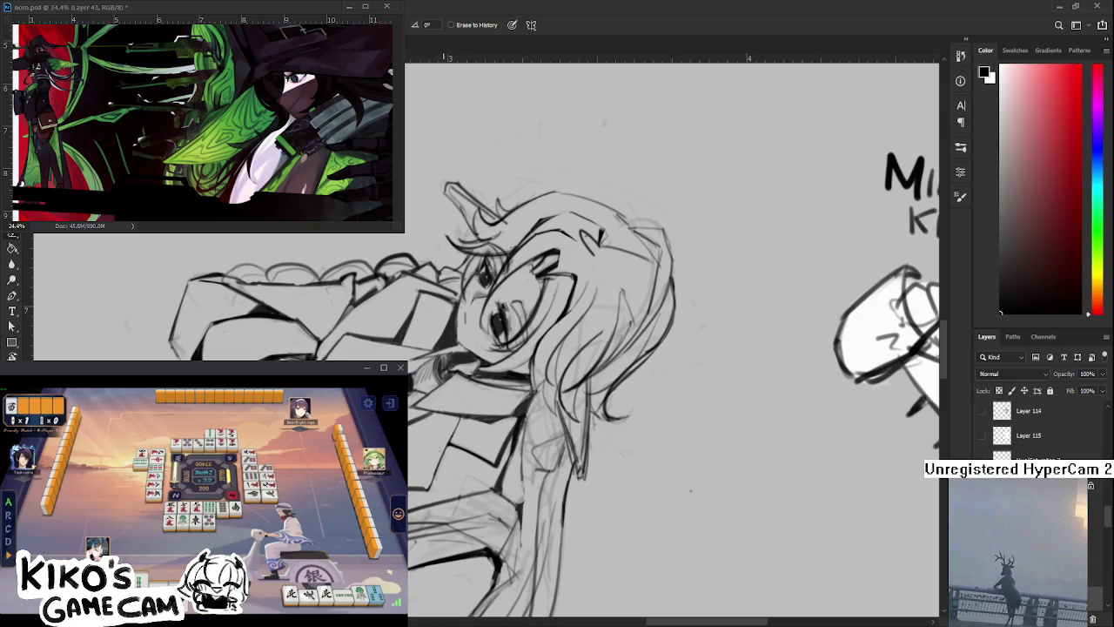
Frame the head upright below the doodle, then ink the top-left hair outline and right-side hair line
mouse_move(690, 492)
mouse_down()
mouse_move(505, 416)
mouse_move(444, 433)
mouse_up()
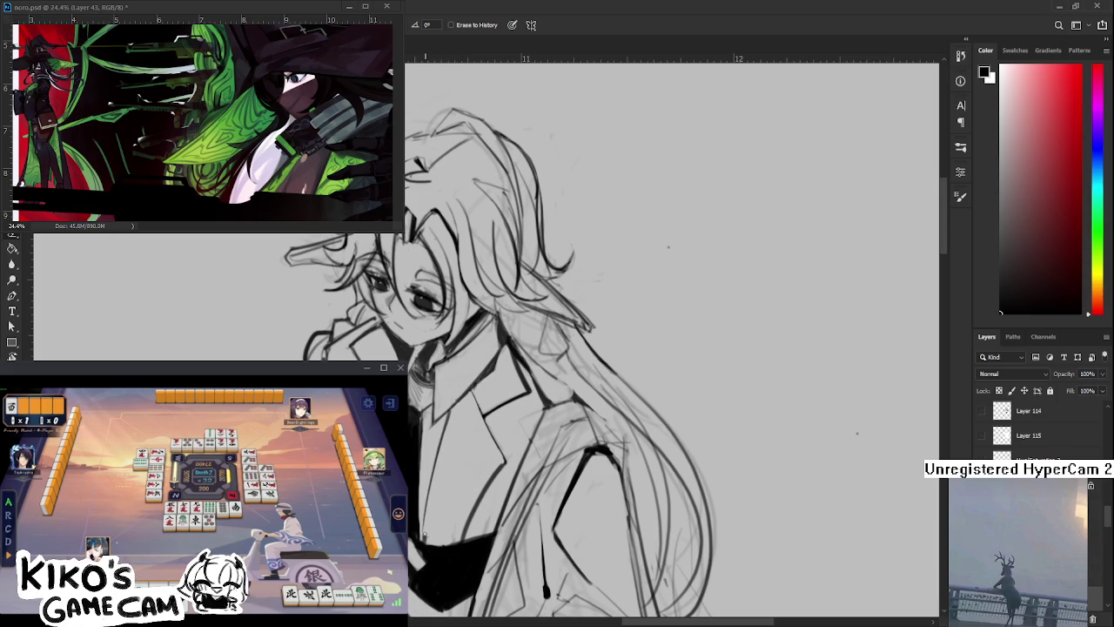
drag(443, 437, 470, 470)
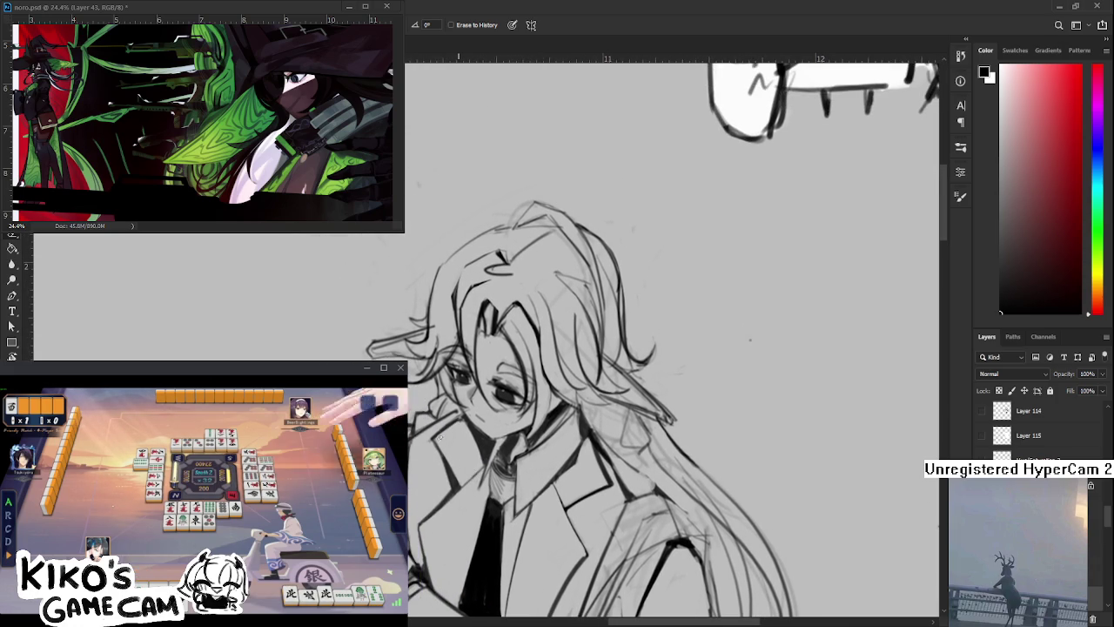
mouse_move(454, 498)
mouse_down()
mouse_move(463, 459)
mouse_move(448, 453)
mouse_move(398, 490)
mouse_up()
drag(499, 429, 522, 584)
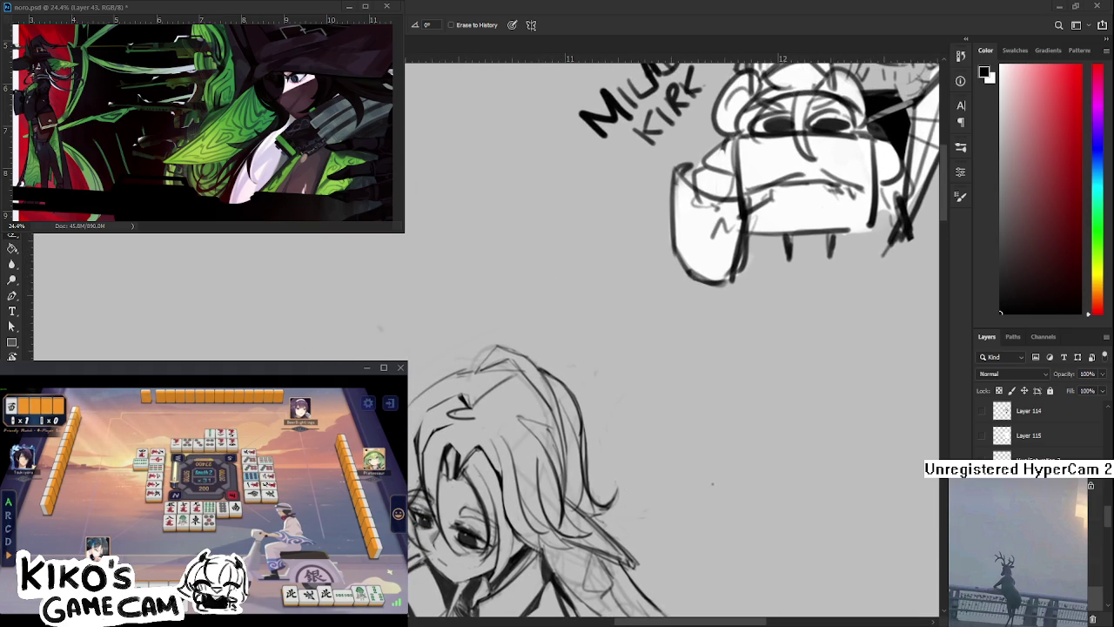
drag(696, 348, 705, 357)
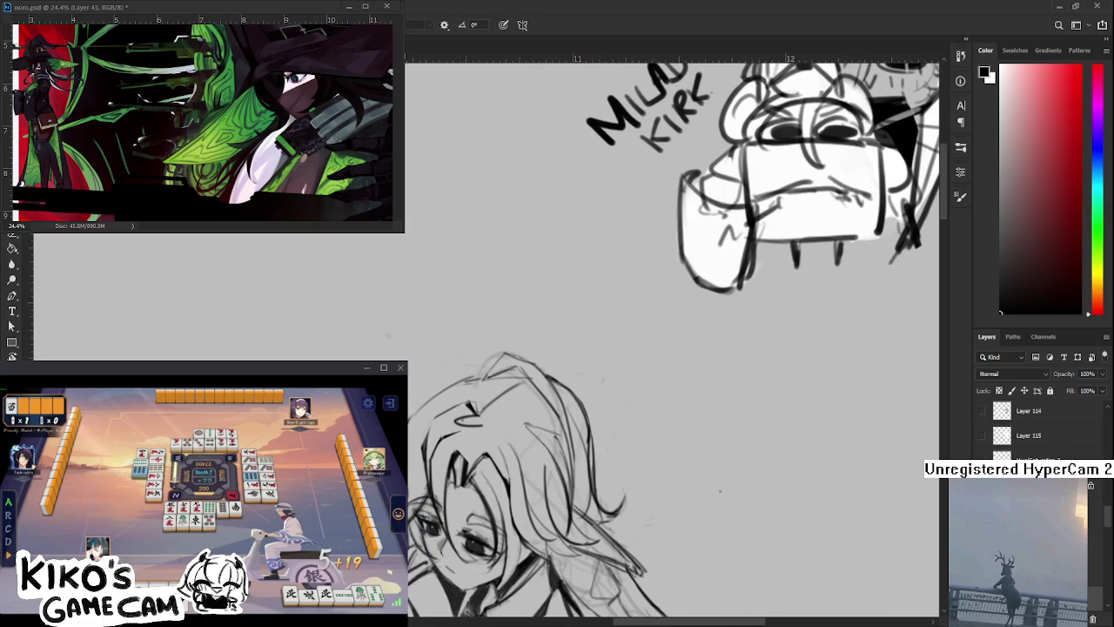
drag(411, 416, 478, 377)
key(ctrl+z)
drag(411, 418, 478, 377)
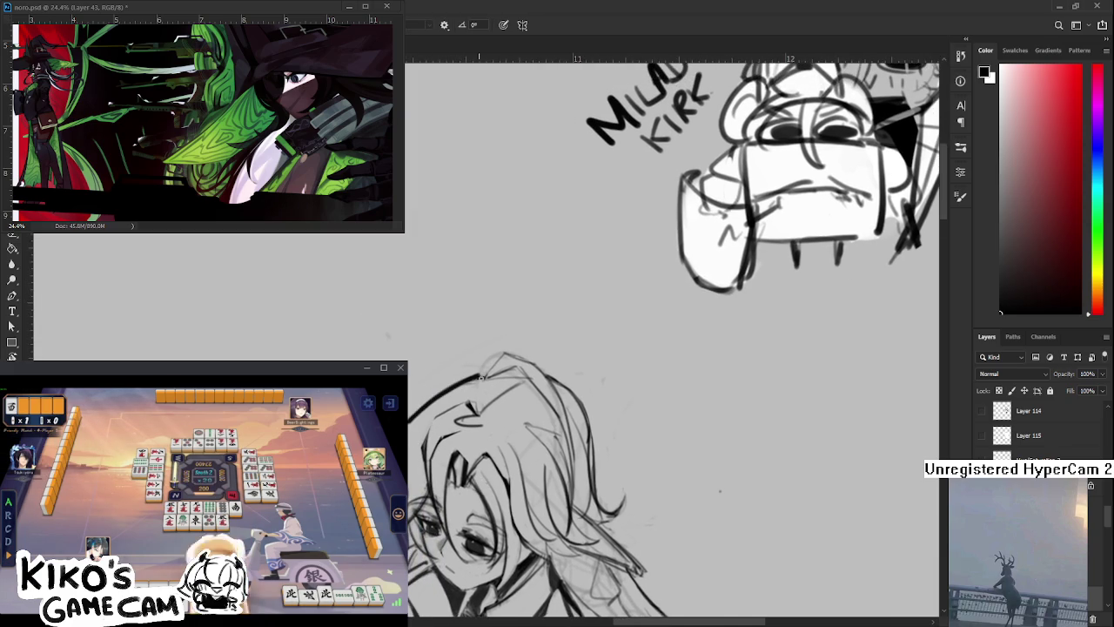
mouse_move(577, 409)
mouse_down()
mouse_move(504, 408)
mouse_move(517, 458)
mouse_up()
key(ctrl+z)
drag(508, 407, 493, 489)
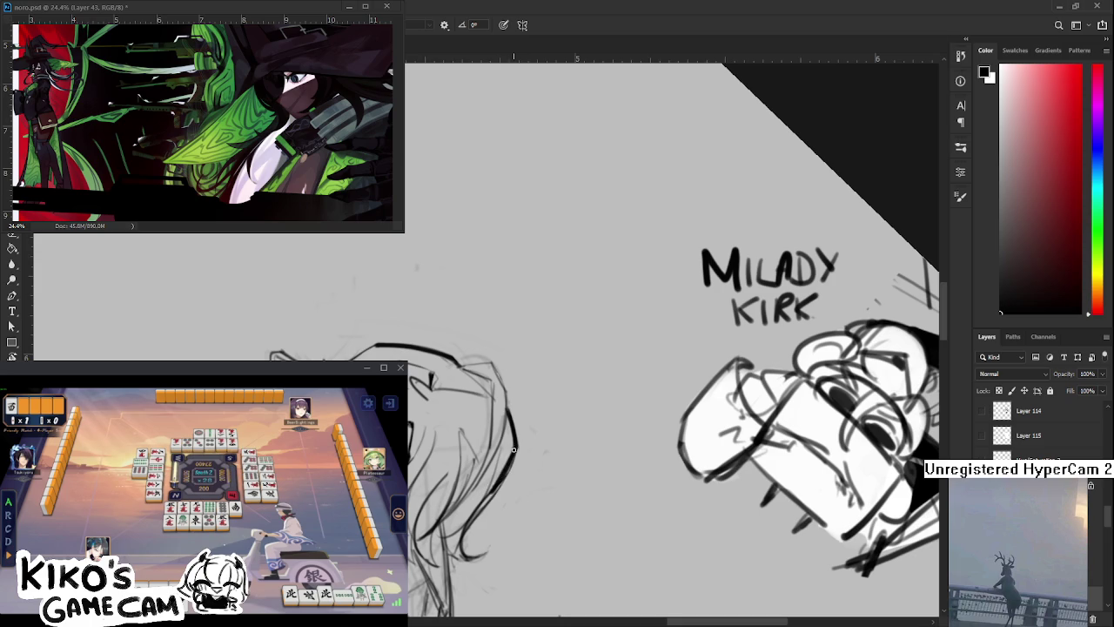
Rotate the view onto the head and ink a long stroke along the left hair edge
key(e)
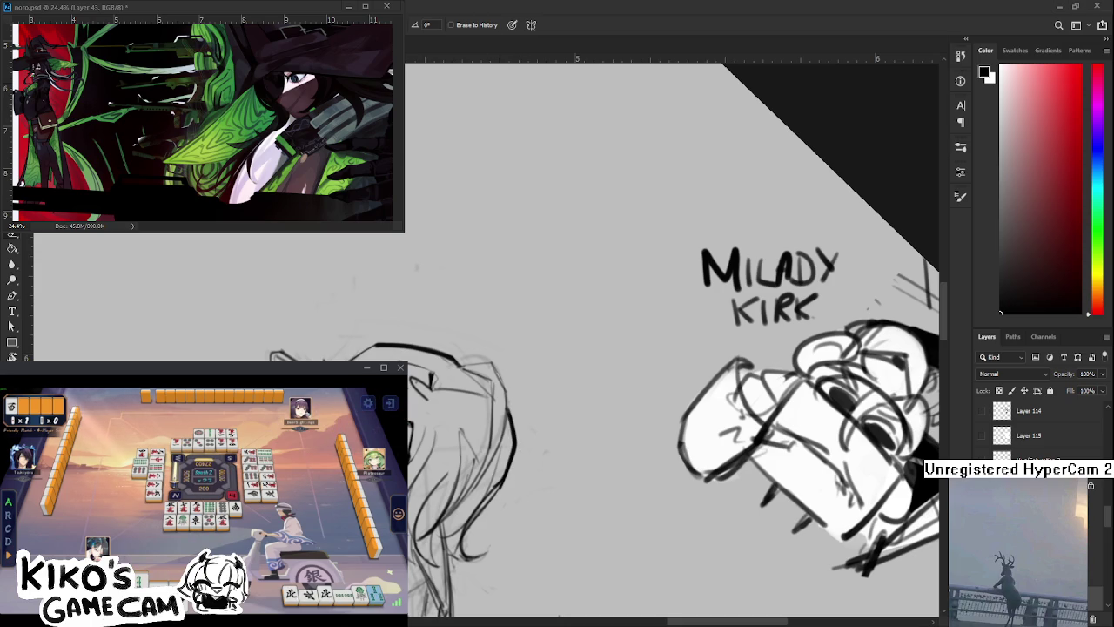
key(r)
mouse_move(609, 366)
mouse_down()
mouse_move(543, 349)
mouse_move(505, 364)
mouse_up()
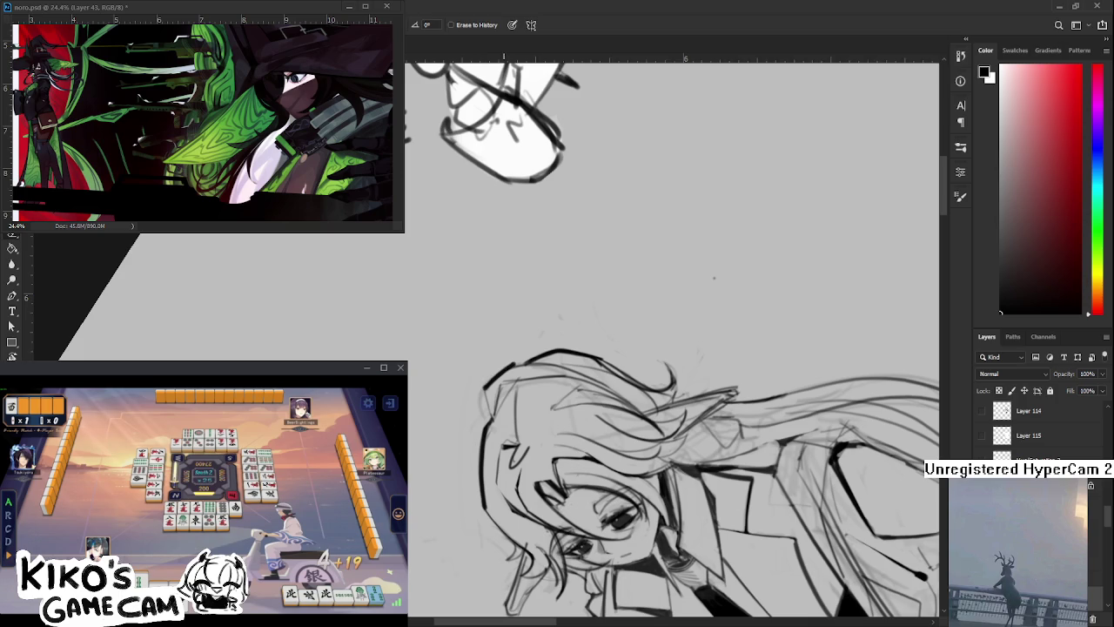
key(b)
mouse_move(494, 385)
mouse_down()
mouse_move(499, 425)
mouse_move(519, 384)
mouse_move(97, 353)
mouse_up()
key(e)
key(b)
With the Eraser selected, turn, pan and zoom the view toward the doodle and head
key(e)
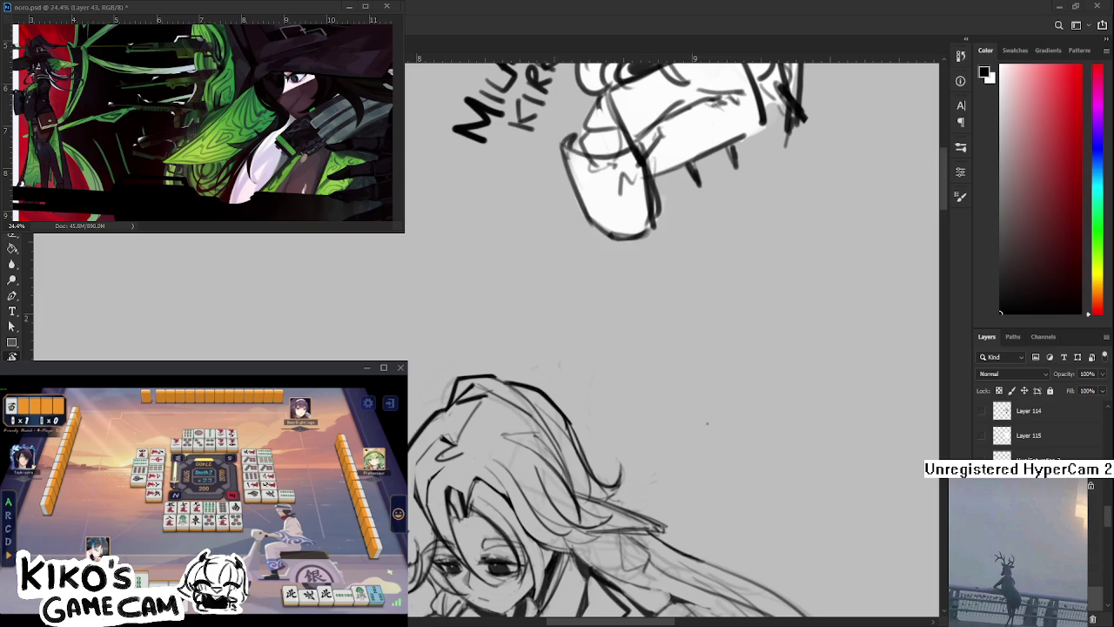
drag(472, 311, 516, 469)
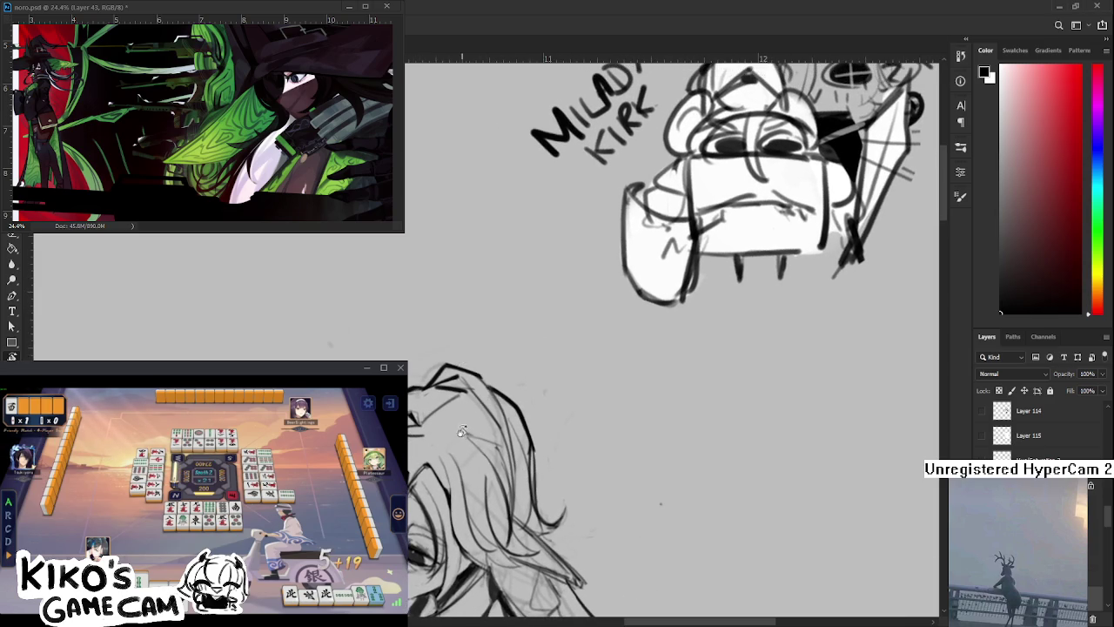
drag(405, 470, 486, 403)
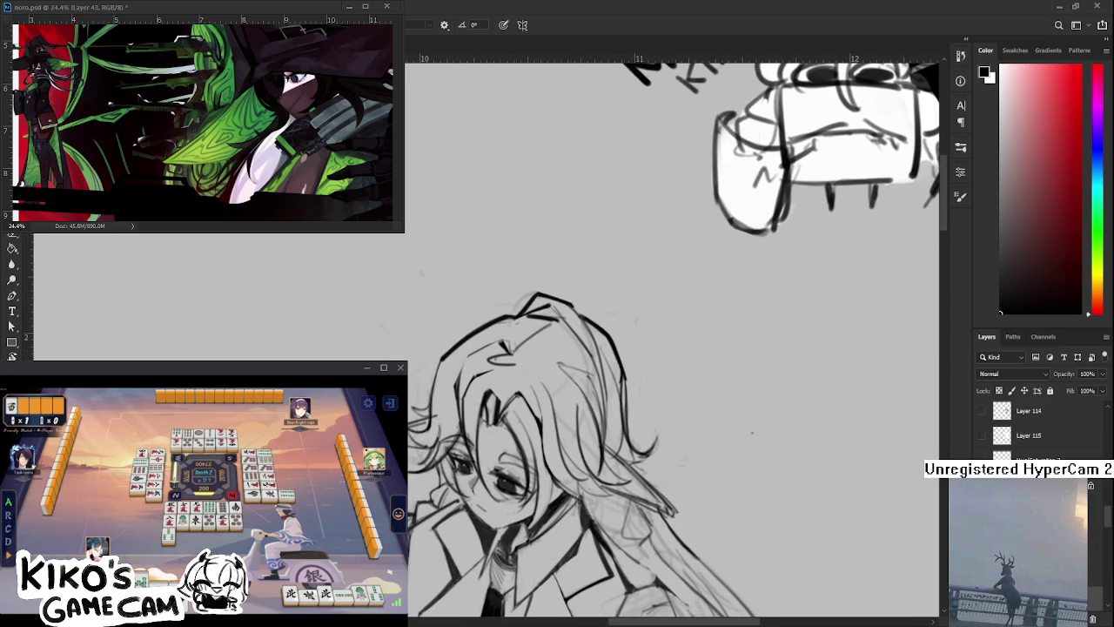
key(e)
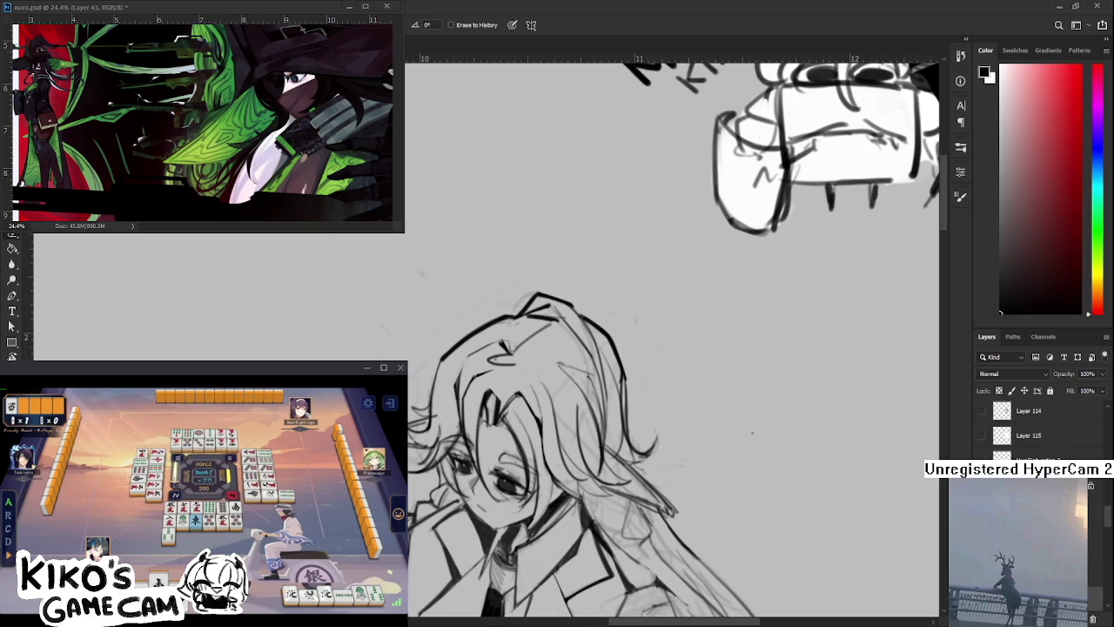
drag(526, 427, 448, 409)
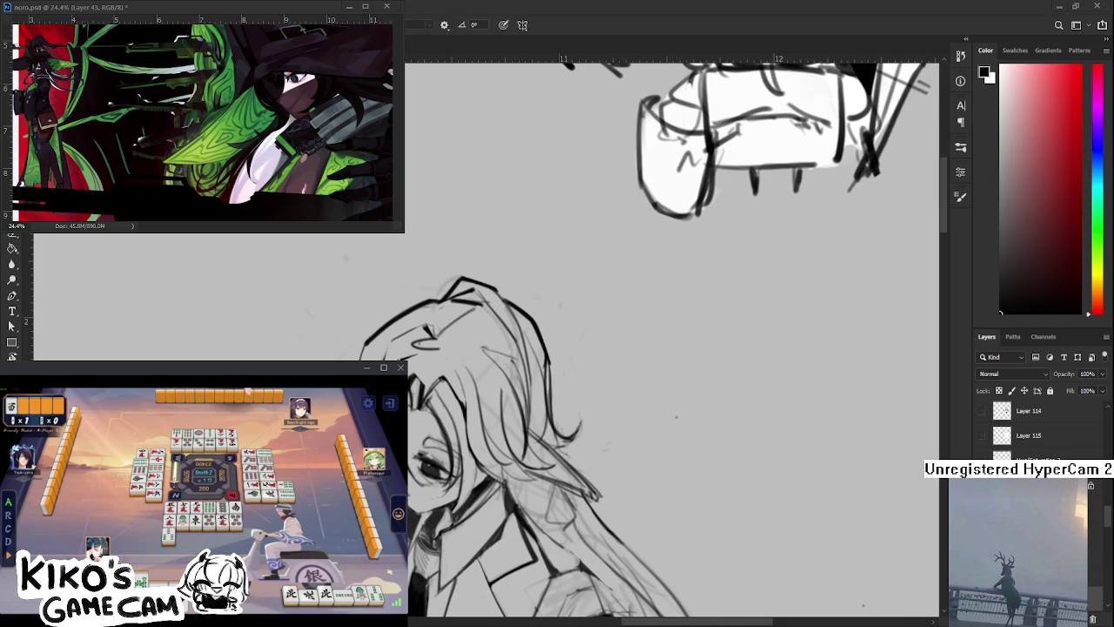
alt+scroll(416, 436, up, 1)
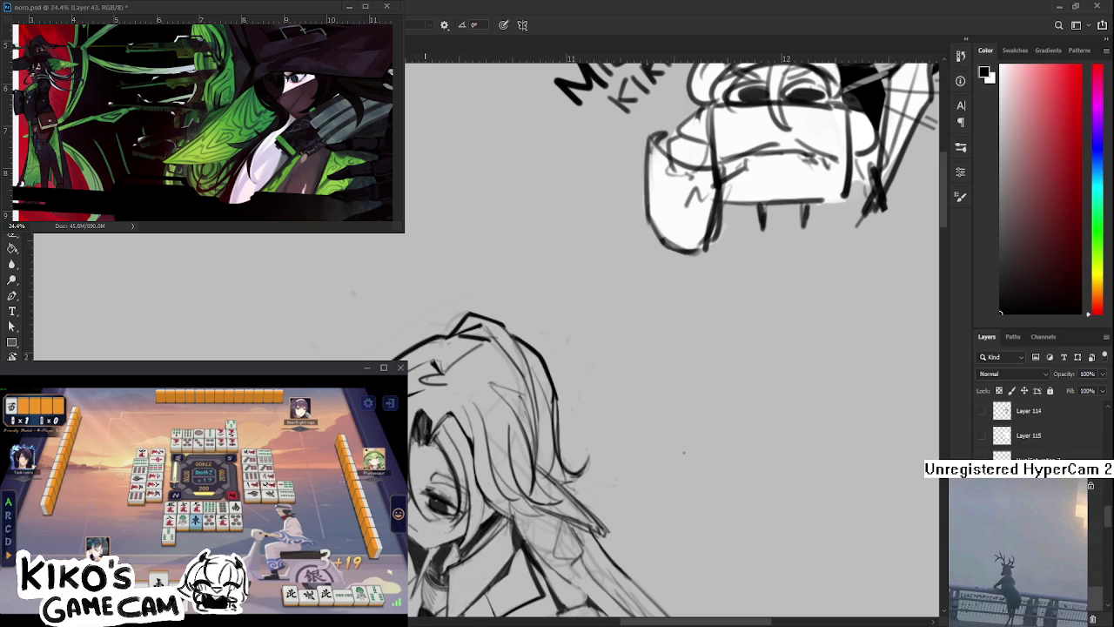
key(e)
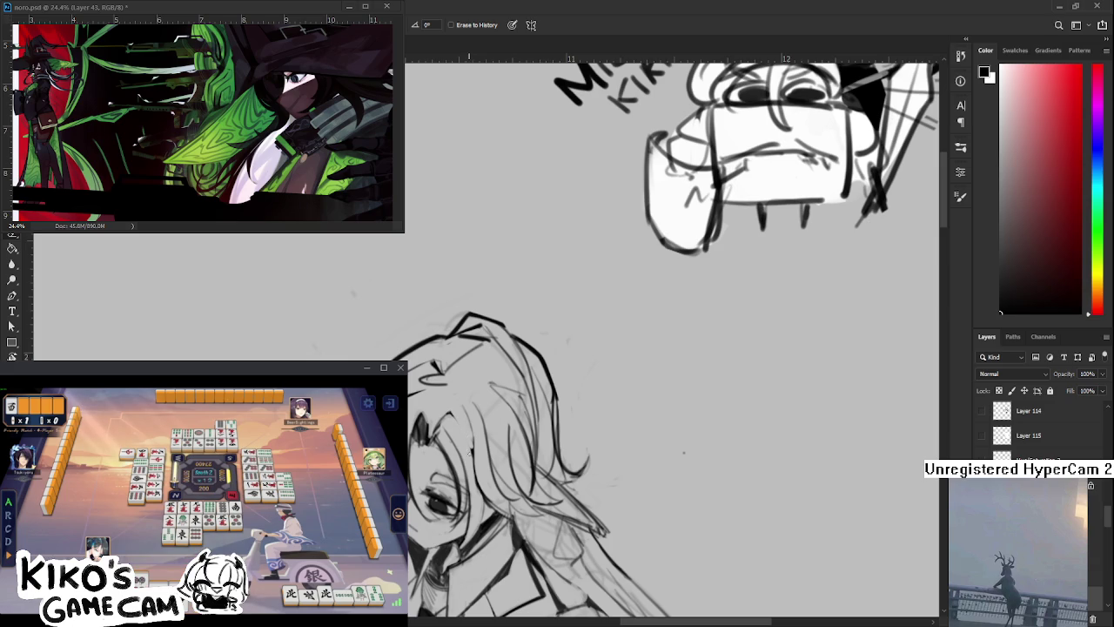
Ink a bold stroke along the hair's upper-right crown, redoing it after undos, then select the Eraser
key(b)
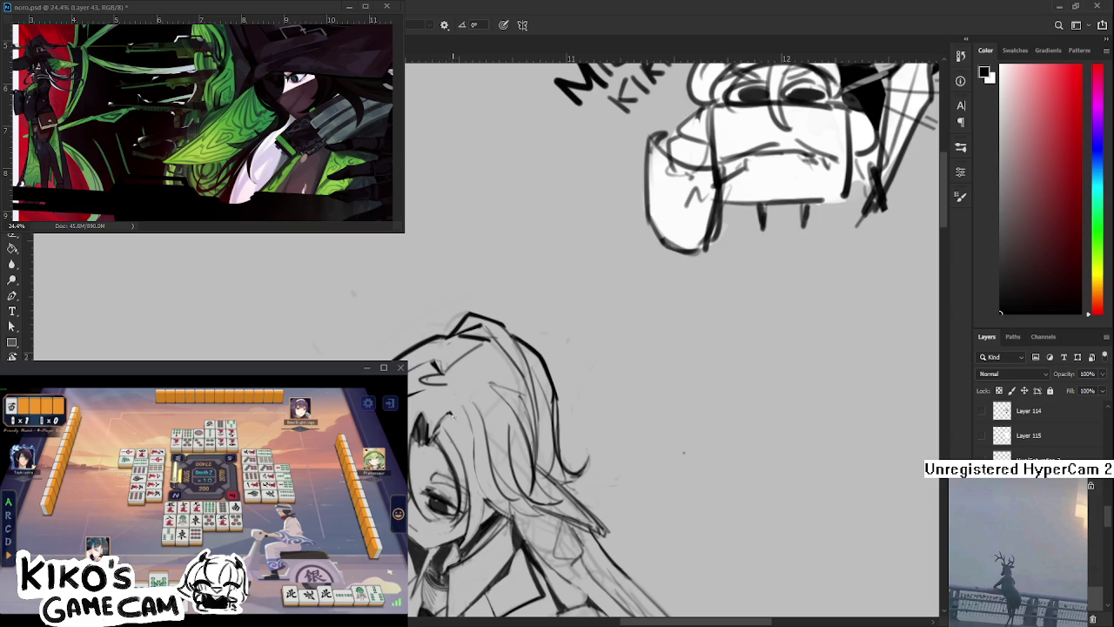
drag(455, 418, 484, 499)
key(ctrl+z)
drag(454, 414, 481, 521)
key(ctrl+z)
drag(455, 414, 481, 520)
key(ctrl+z)
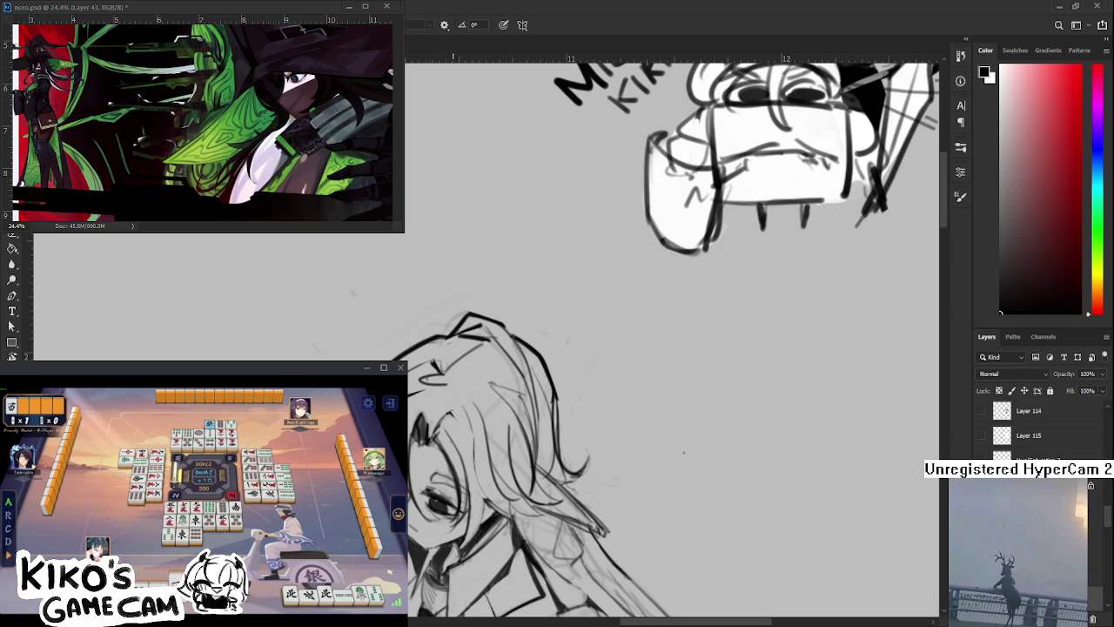
key(ctrl+shift+z)
key(e)
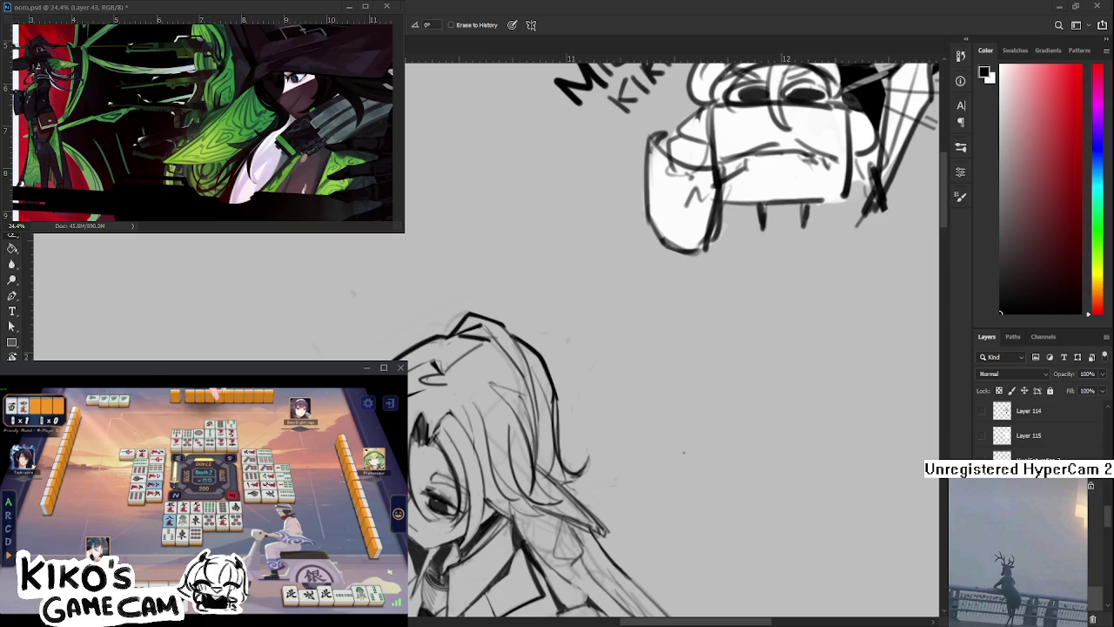
drag(468, 451, 463, 447)
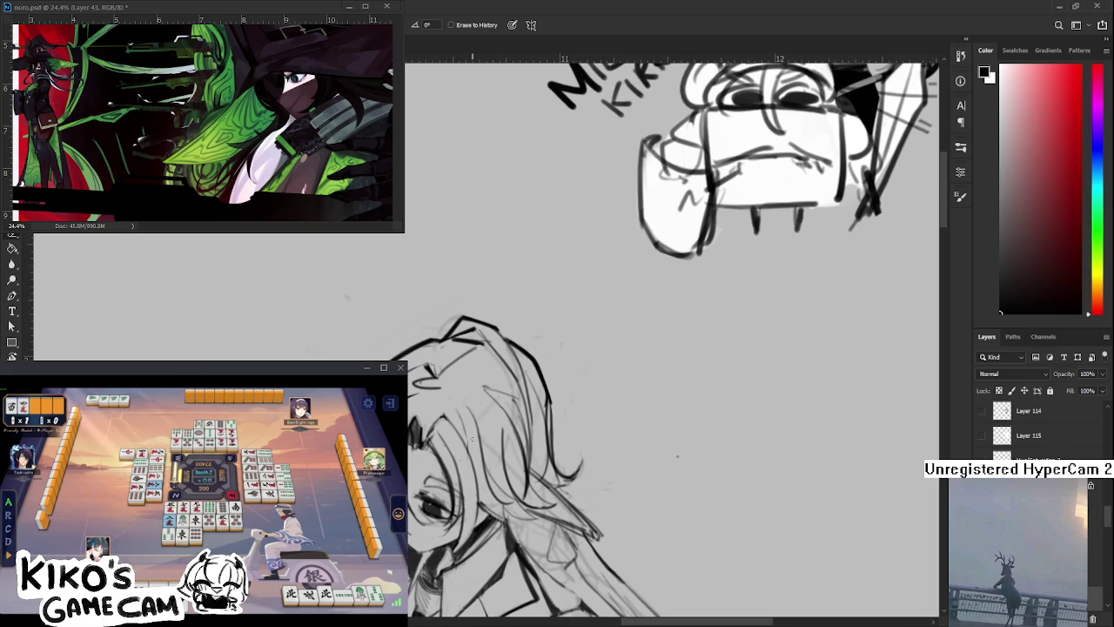
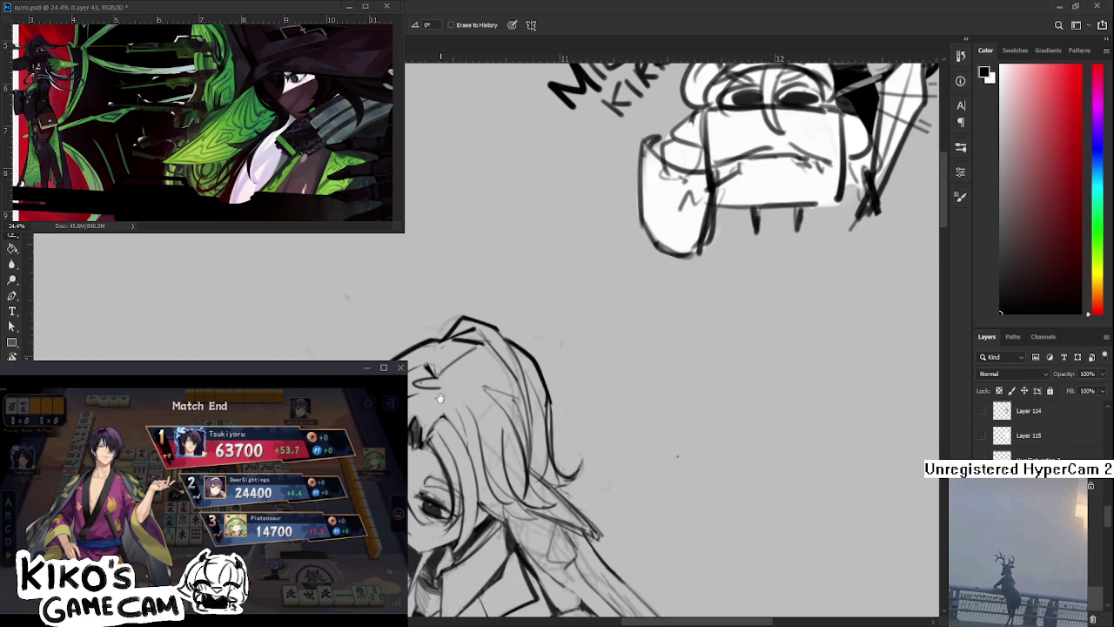
Pan and zoom the view to frame the figure's face, hand and collar
drag(575, 392, 609, 385)
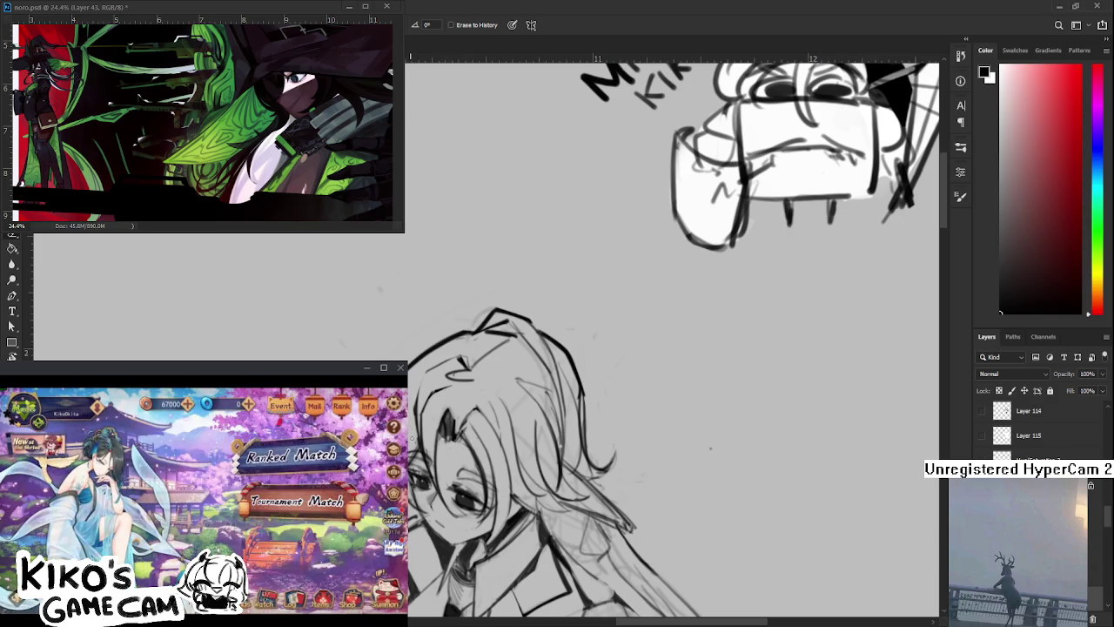
drag(414, 425, 416, 442)
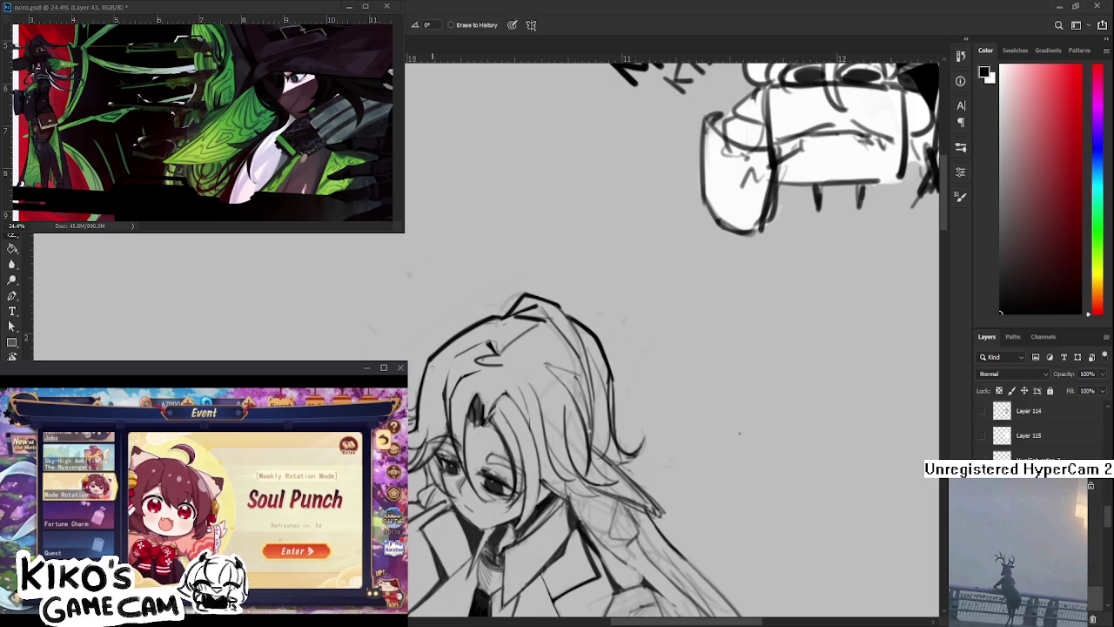
drag(411, 437, 425, 399)
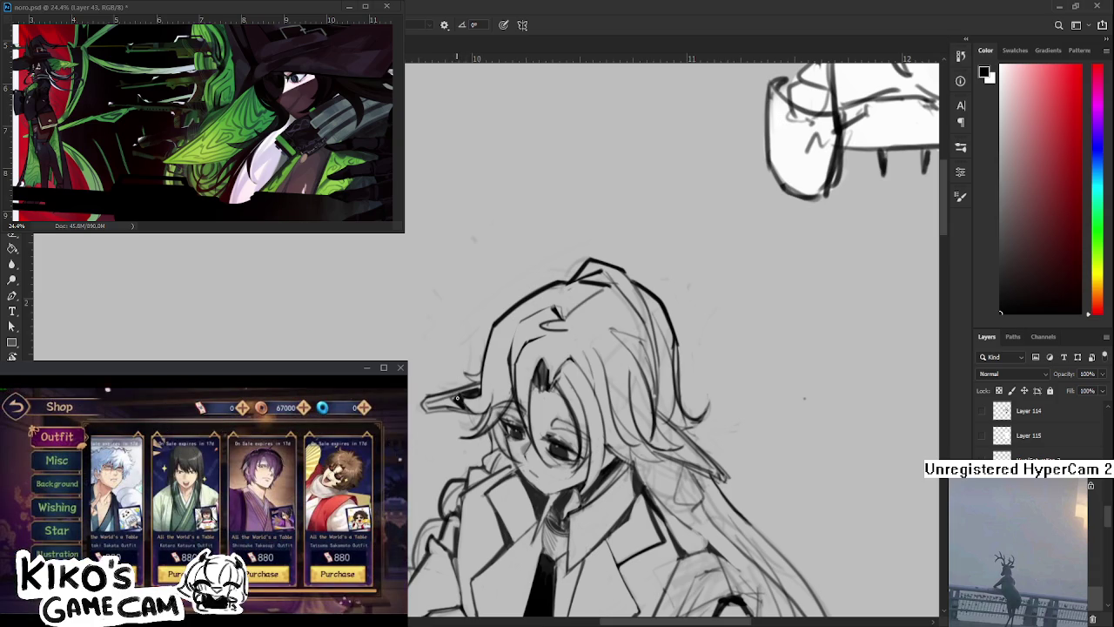
key(e)
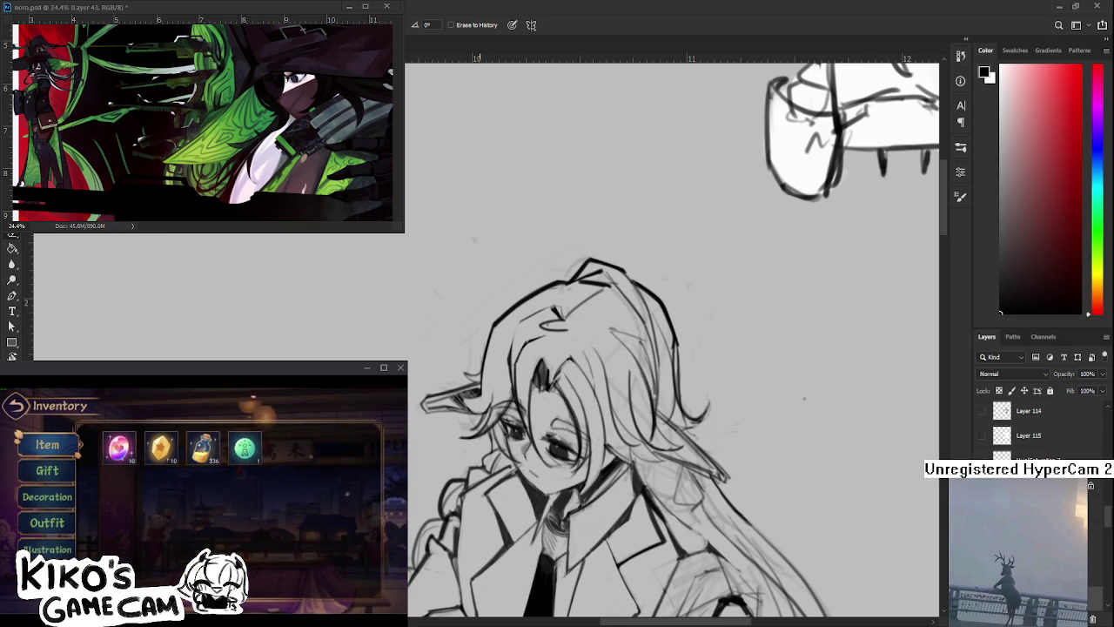
scroll(454, 441, down, 2)
scroll(454, 441, down, 2)
scroll(454, 441, down, 1)
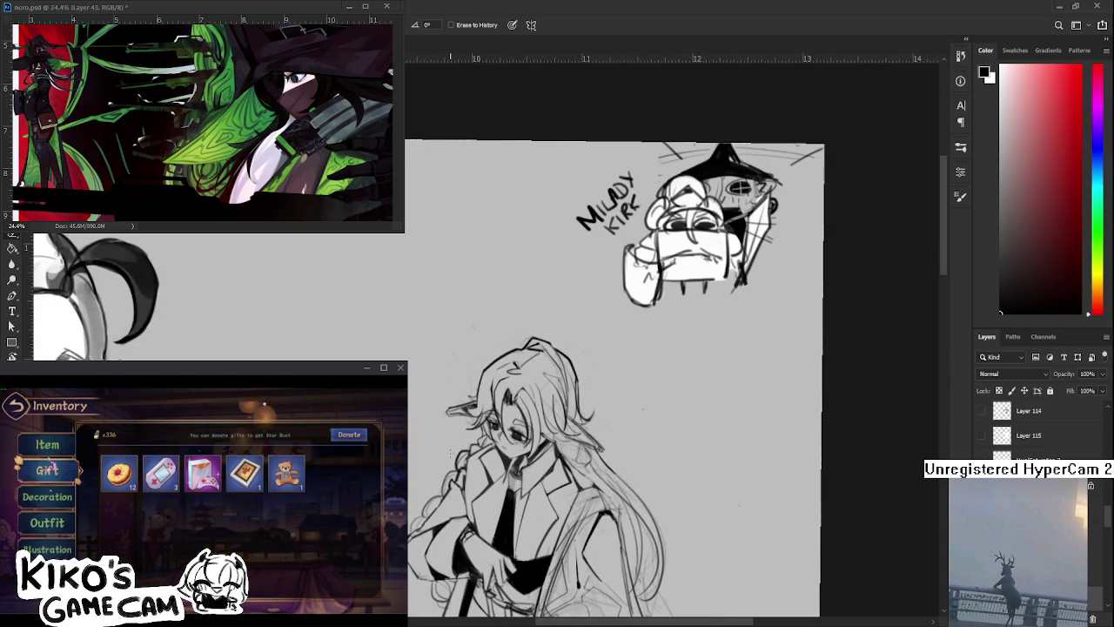
scroll(485, 410, up, 2)
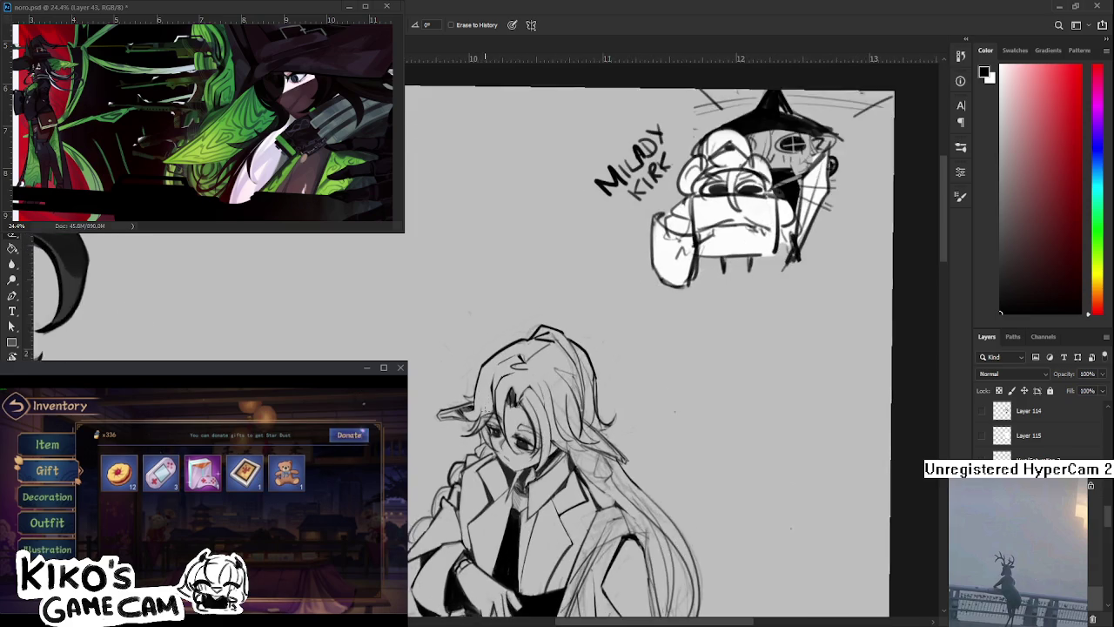
scroll(485, 410, up, 2)
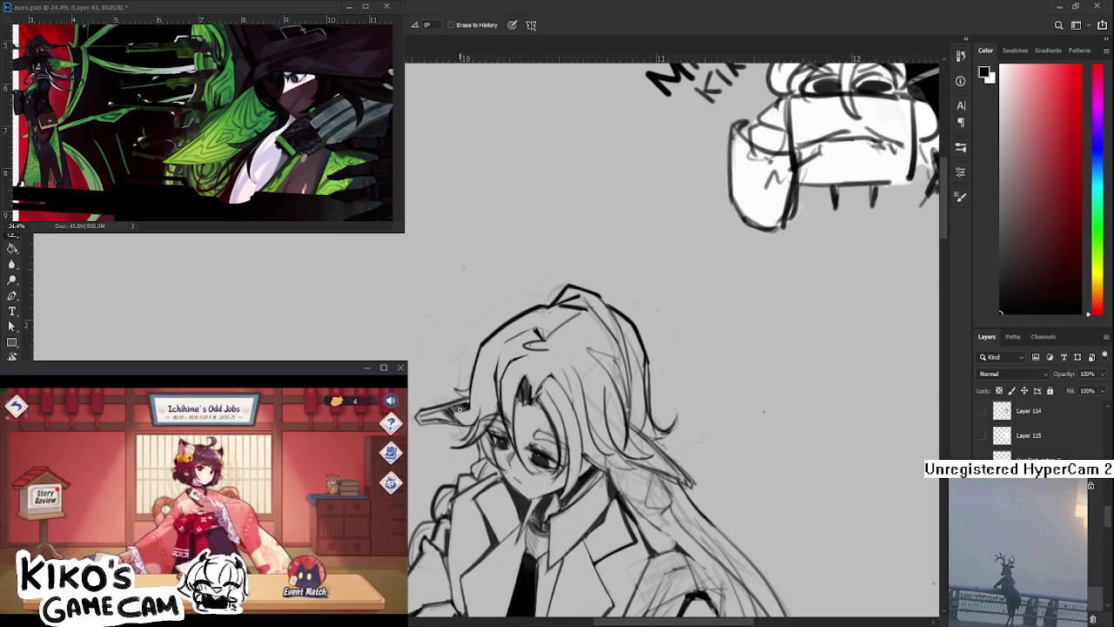
drag(609, 392, 649, 409)
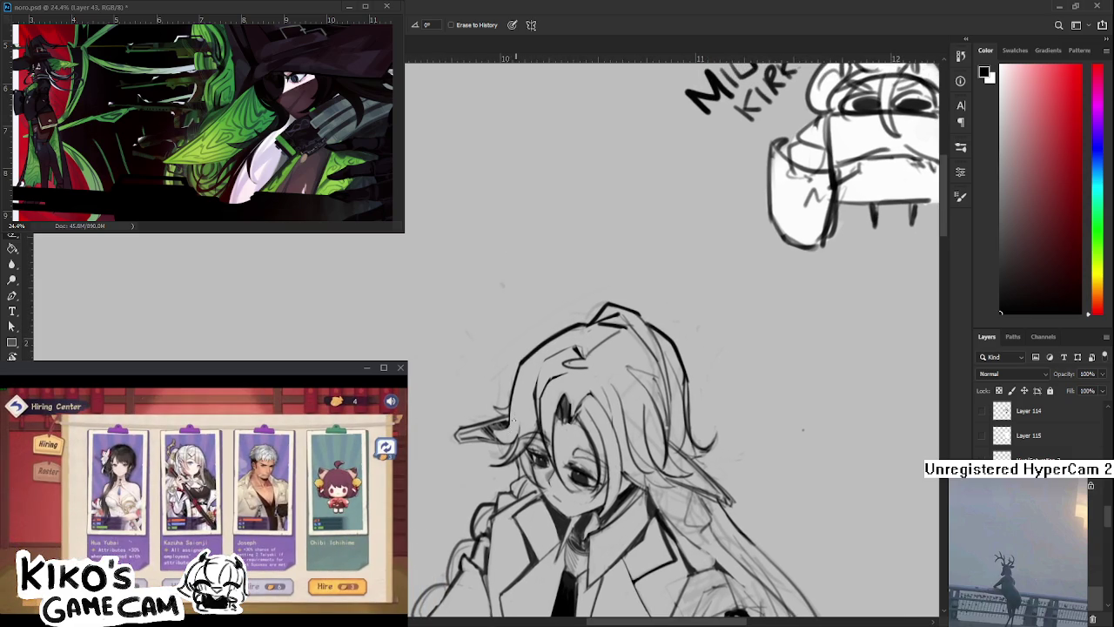
Alternate brush and eraser to add extra fringe strokes above the figure's eyes
key(b)
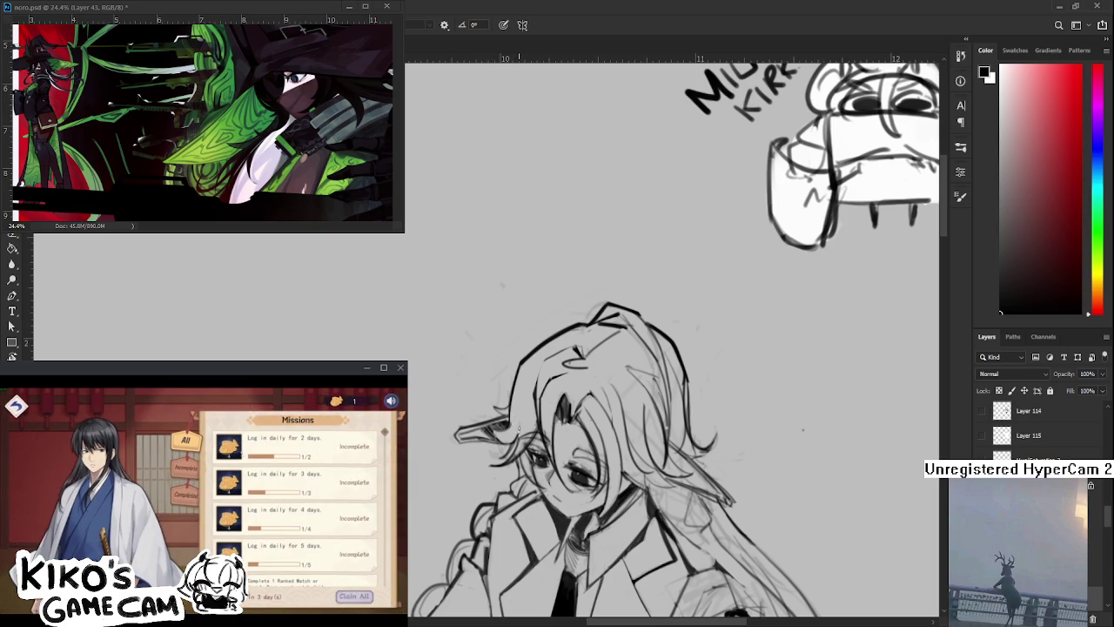
key(e)
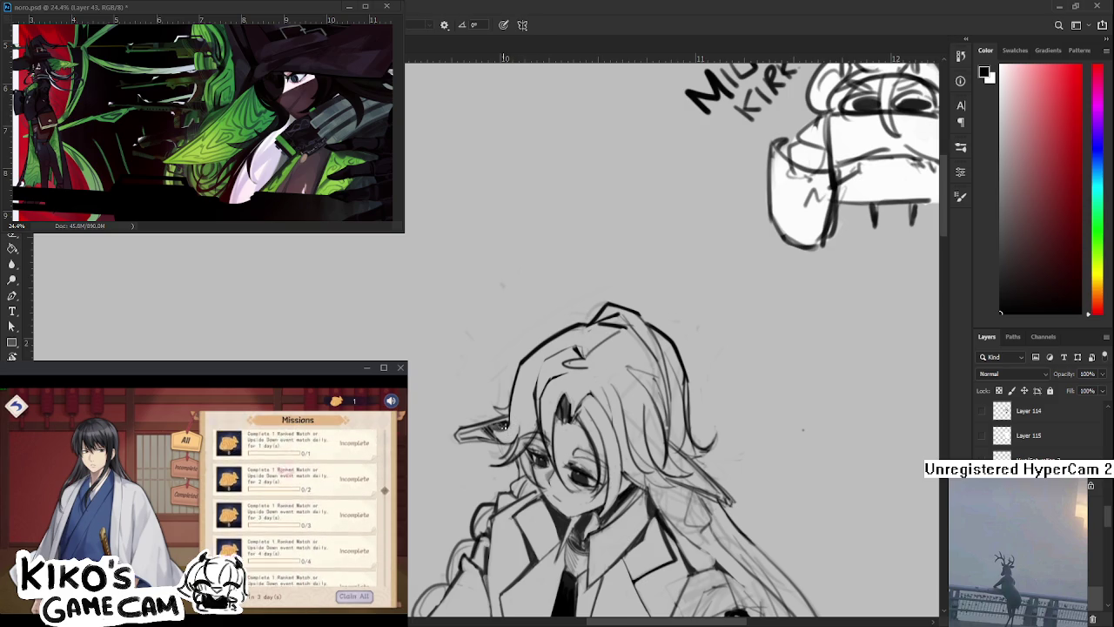
key(b)
key(e)
key(b)
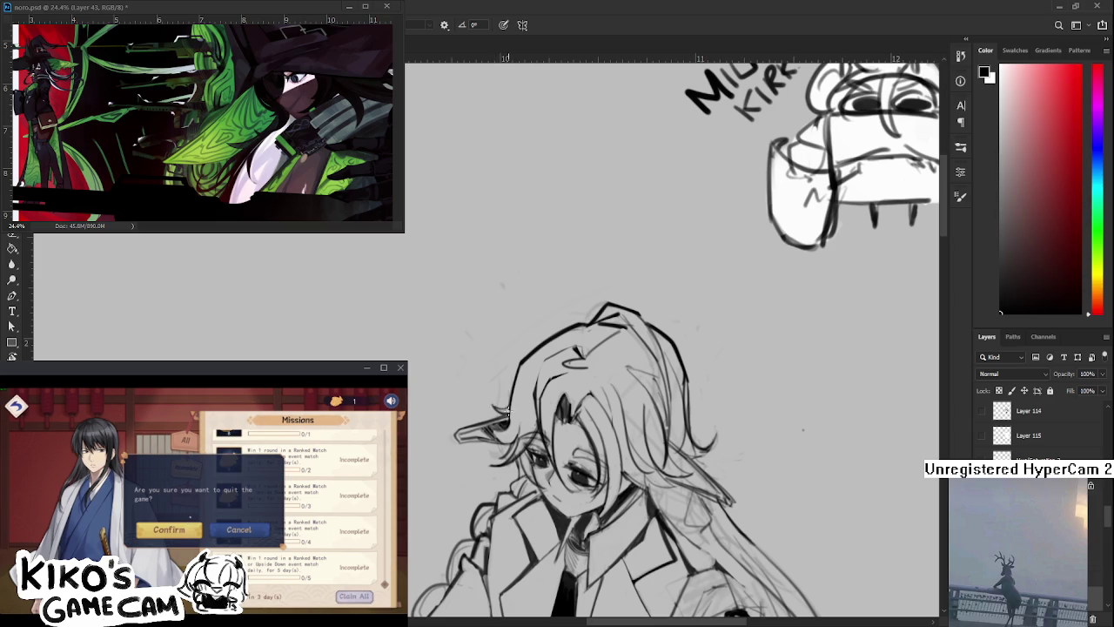
key(e)
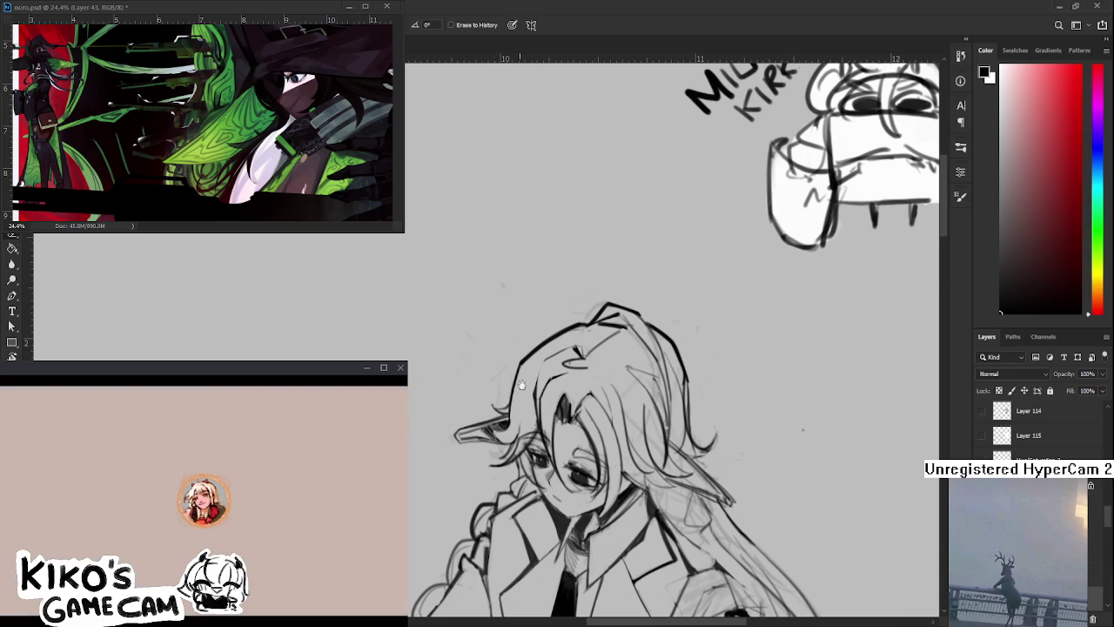
drag(508, 393, 472, 425)
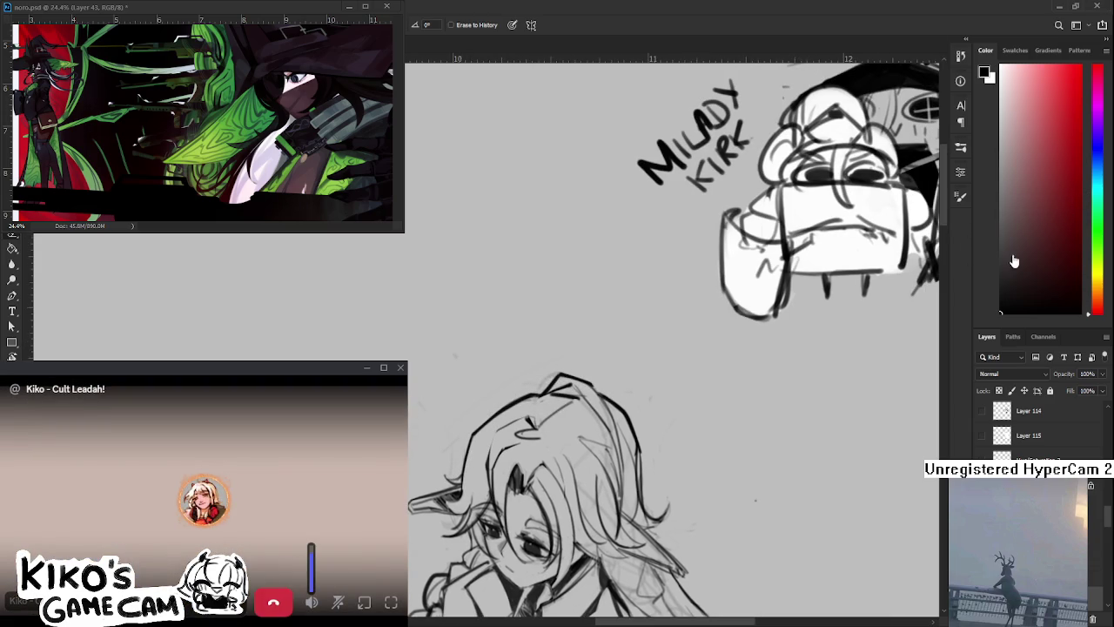
mouse_move(203, 522)
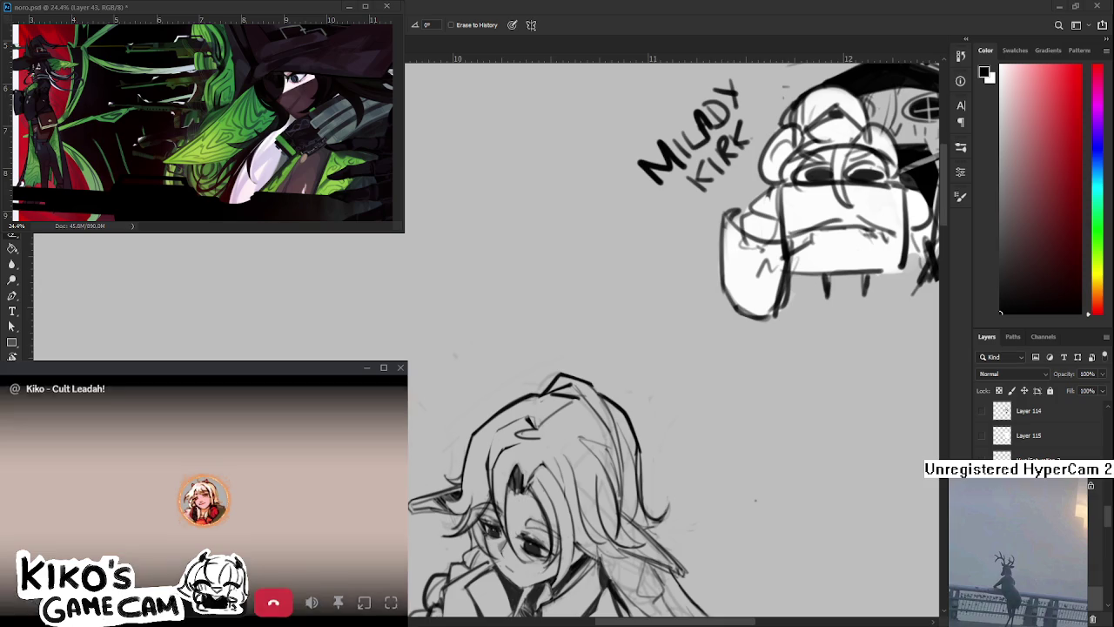
Close the floating call window and rotate the view about 35° so MILADY KIRK reads level
click(363, 602)
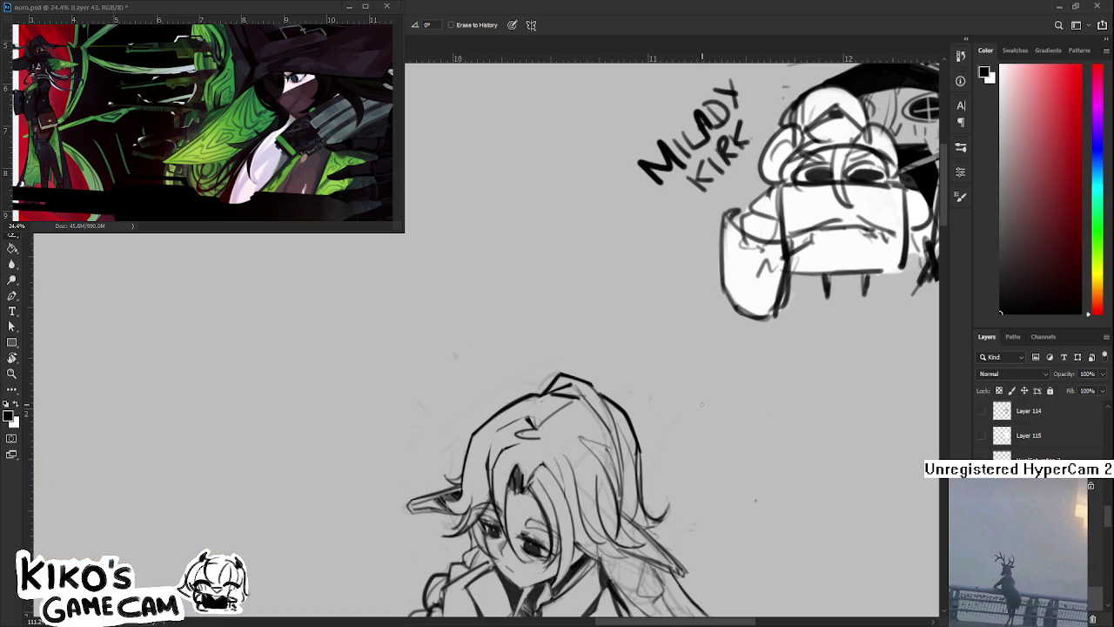
scroll(678, 440, down, 3)
scroll(644, 461, up, 1)
scroll(635, 470, up, 1)
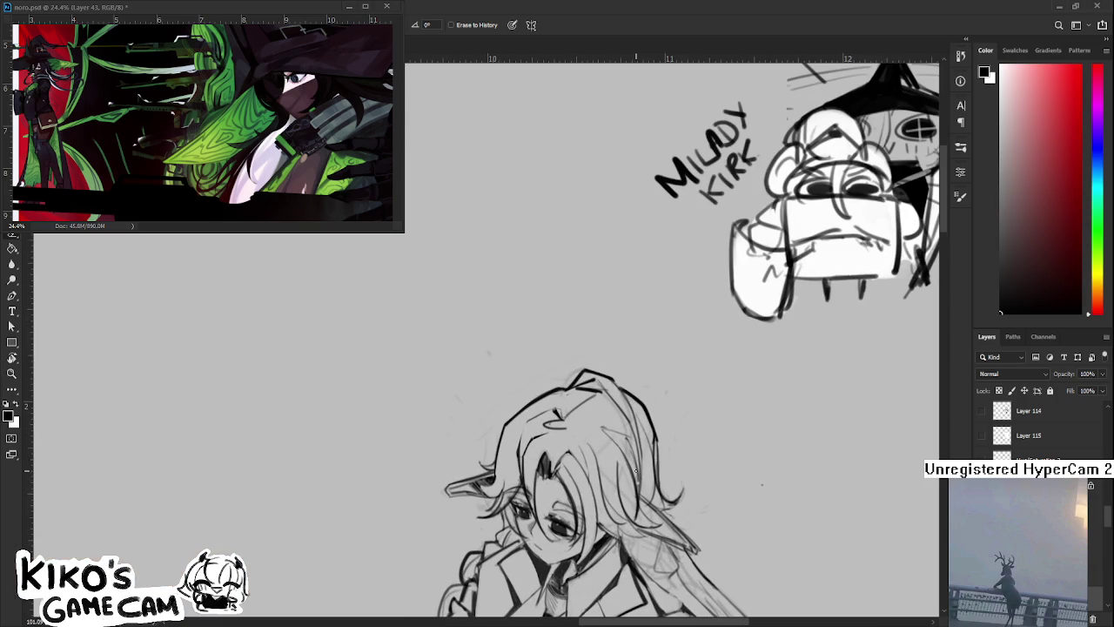
key(r)
drag(487, 487, 403, 464)
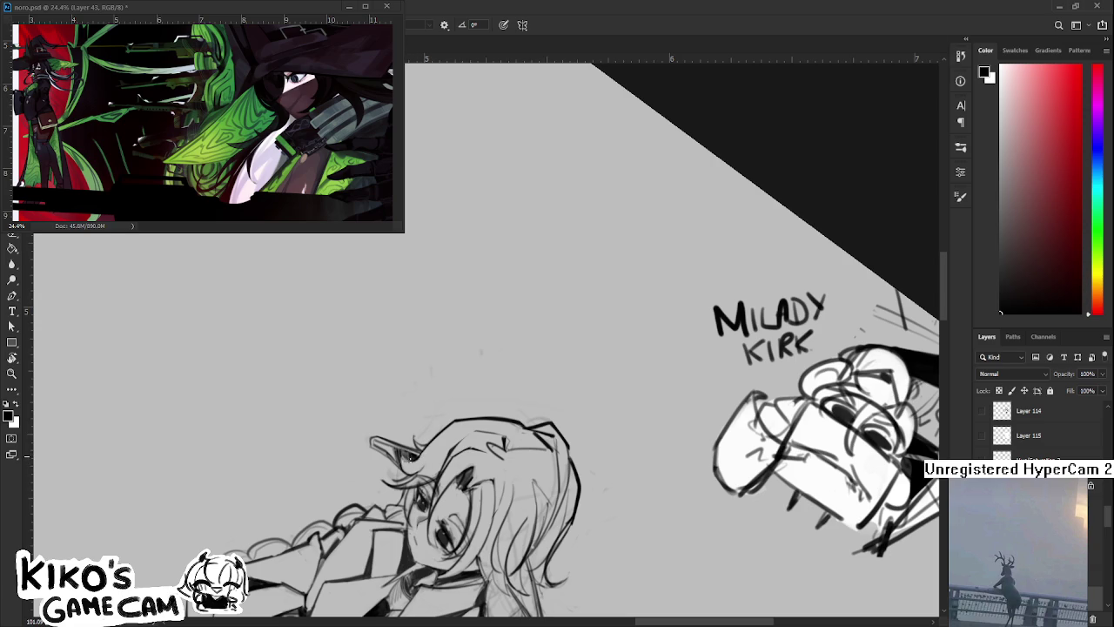
key(e)
key(r)
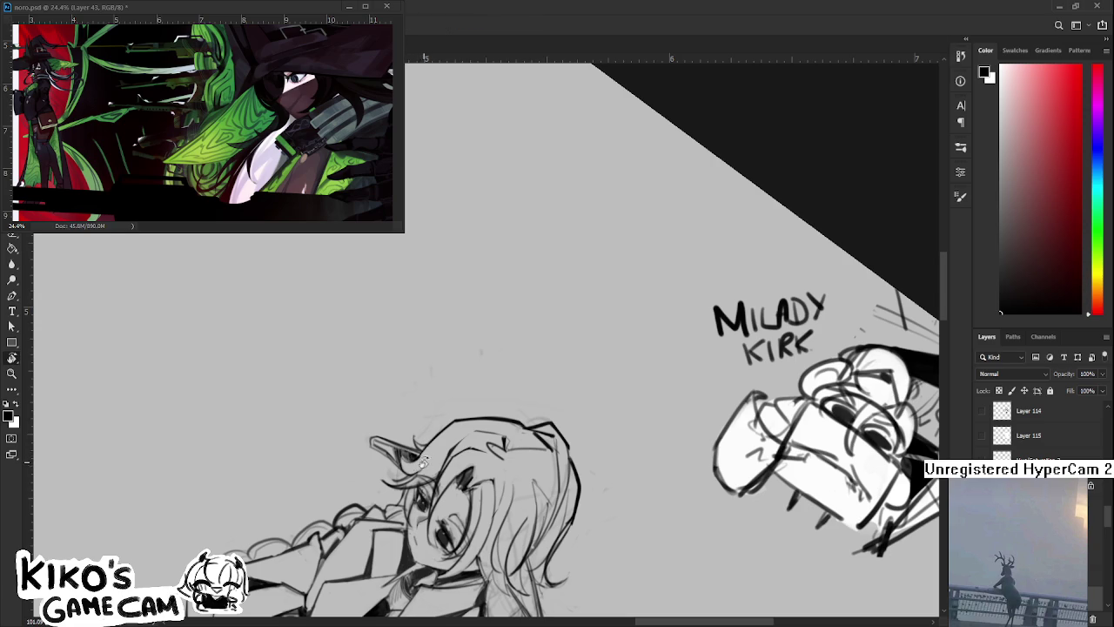
drag(424, 475, 573, 462)
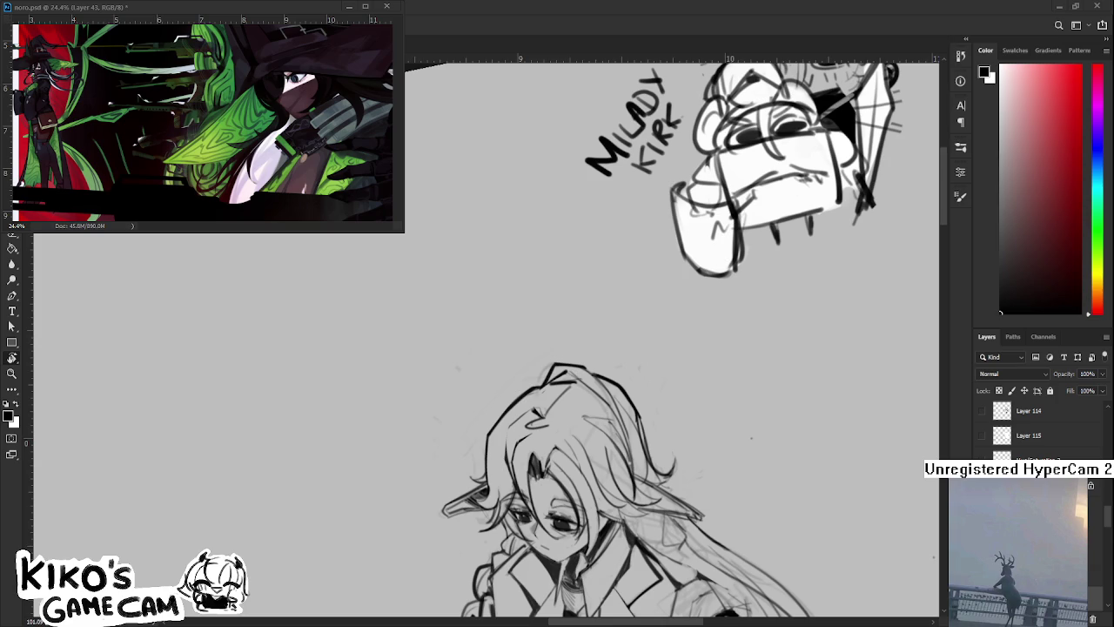
scroll(608, 409, up, 3)
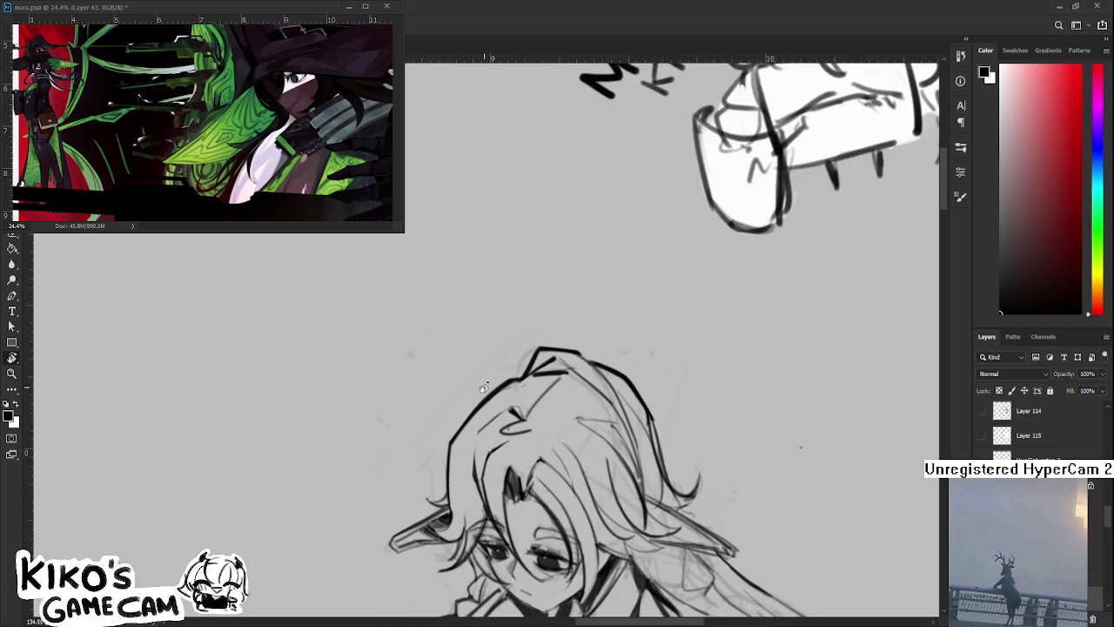
mouse_move(501, 505)
mouse_down()
mouse_move(413, 503)
mouse_move(766, 411)
mouse_up()
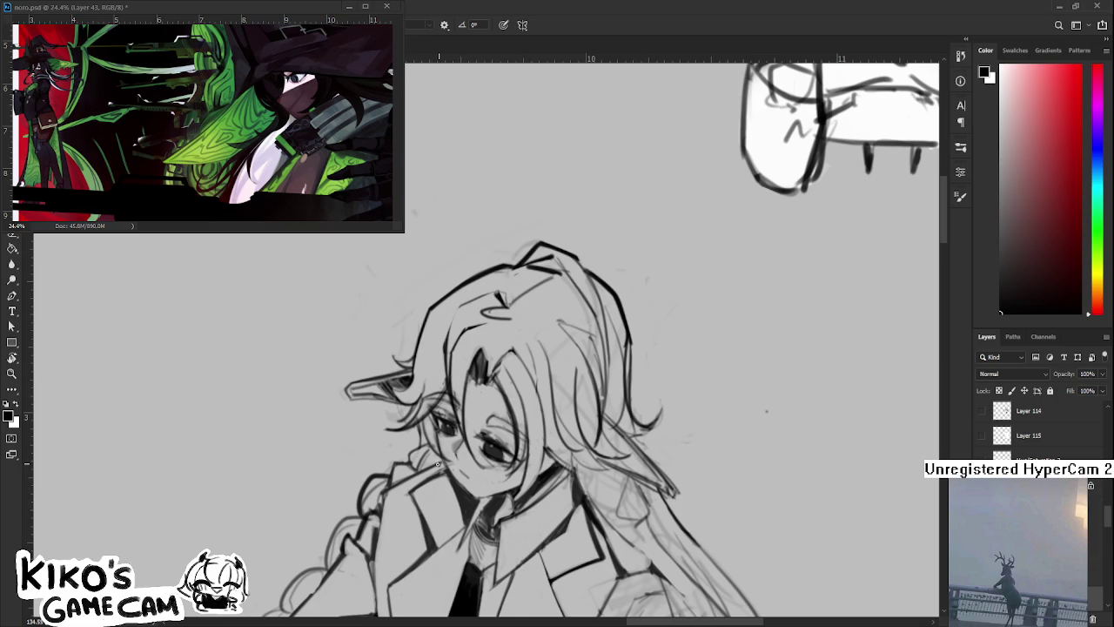
key(e)
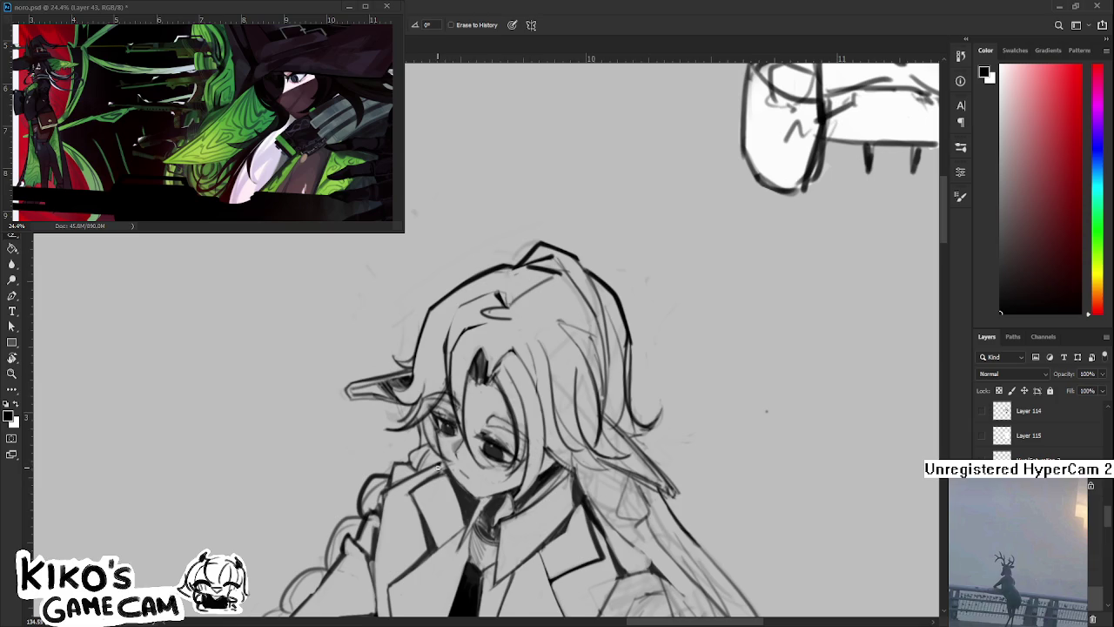
mouse_move(445, 468)
mouse_down()
mouse_move(512, 505)
mouse_move(366, 470)
mouse_up()
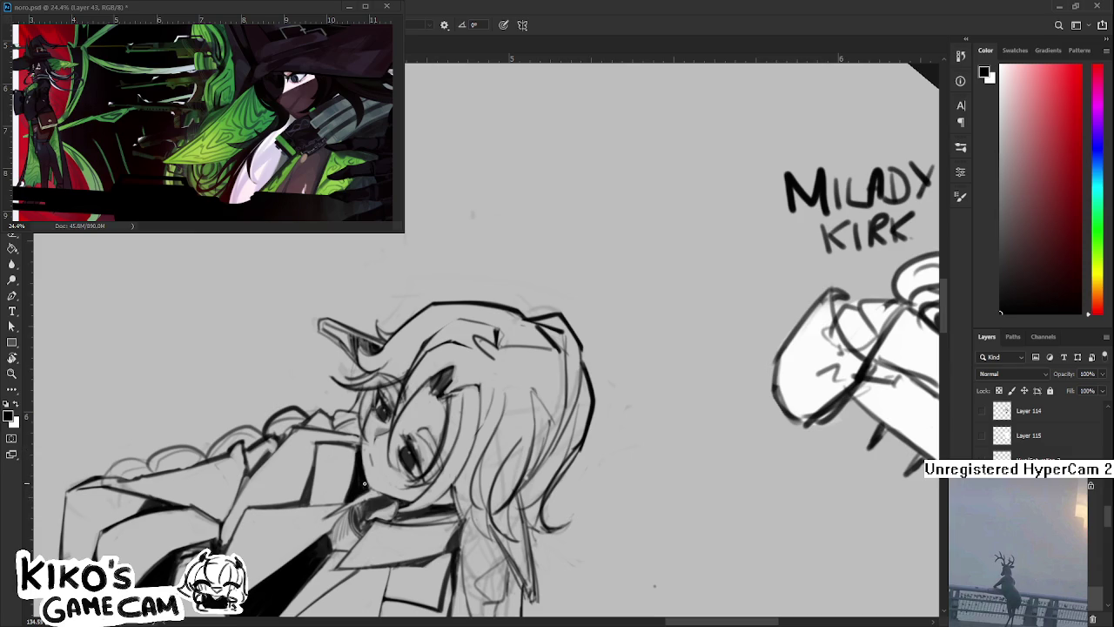
key(r)
drag(362, 467, 473, 457)
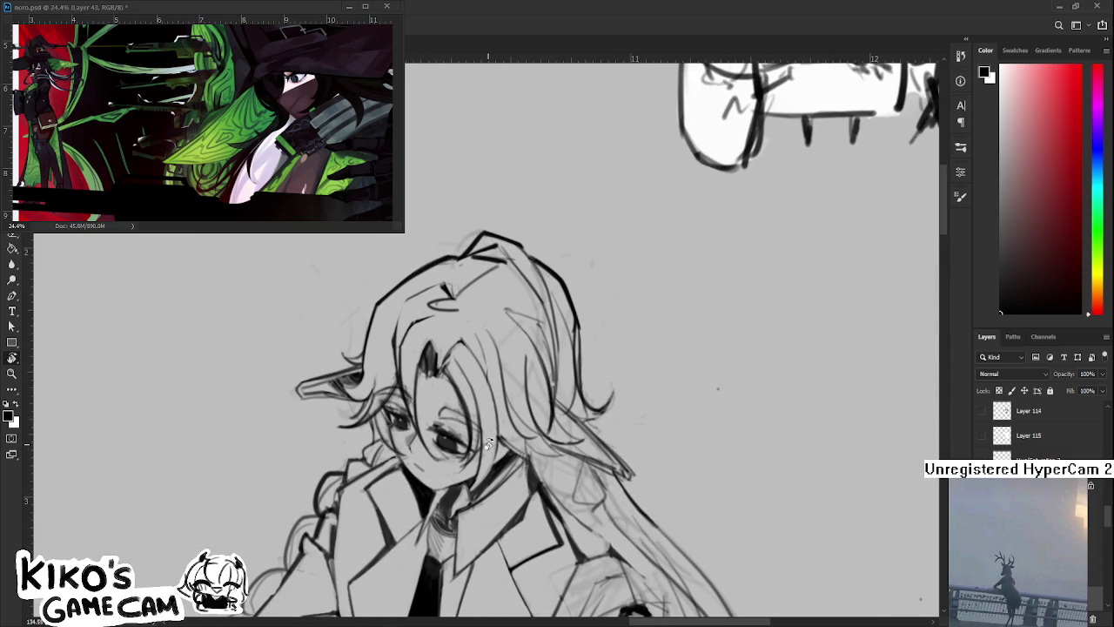
scroll(494, 447, down, 3)
drag(494, 446, 537, 409)
scroll(537, 409, up, 3)
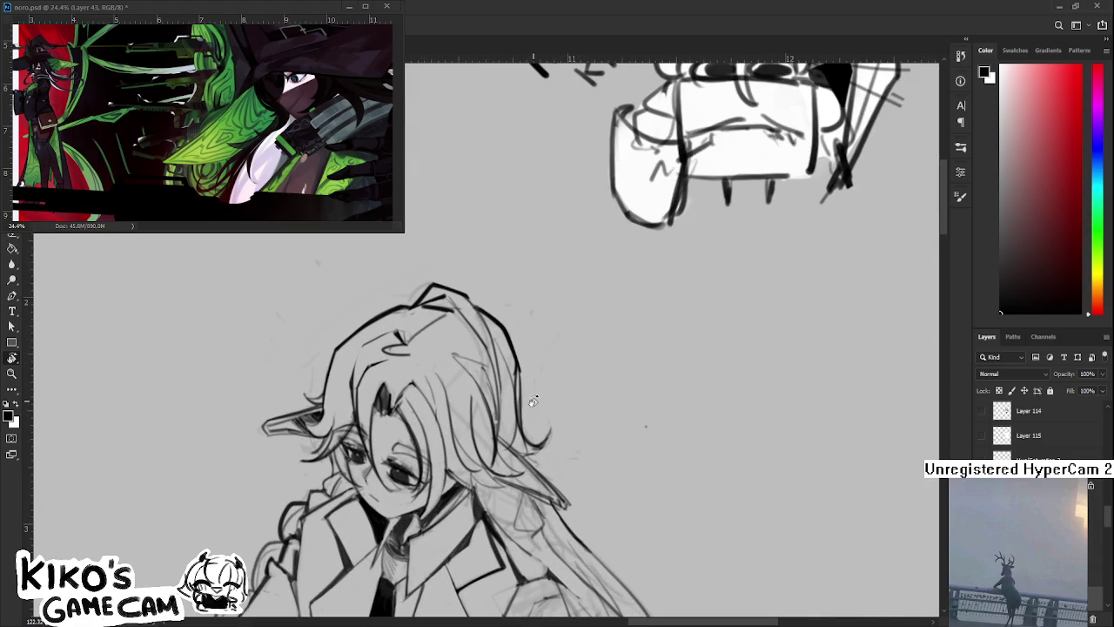
mouse_move(433, 446)
mouse_down()
mouse_move(440, 513)
mouse_move(388, 457)
mouse_up()
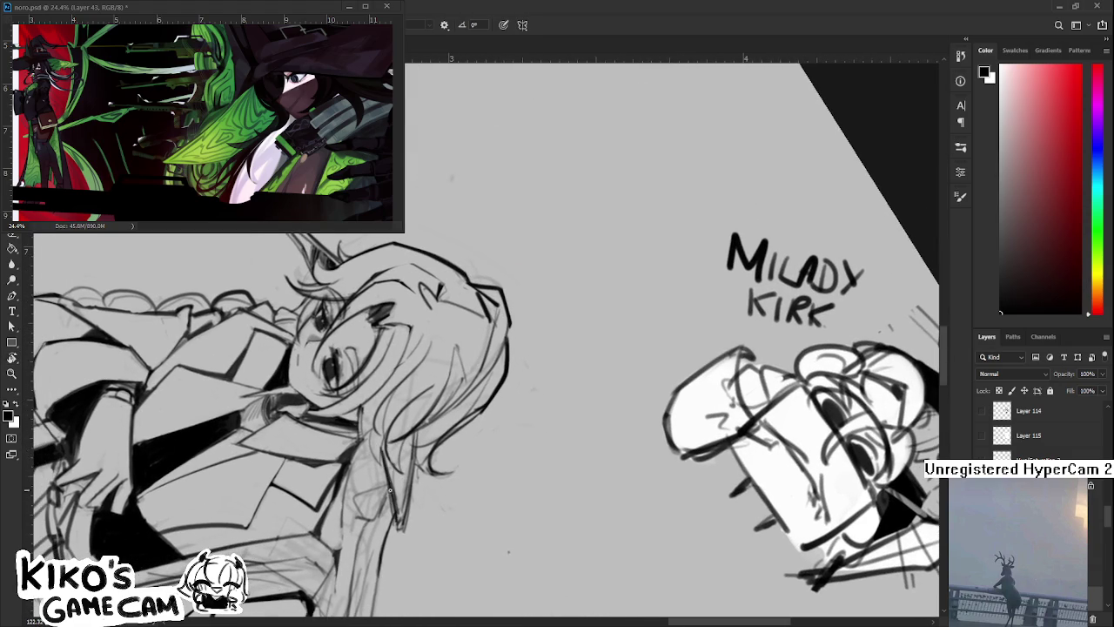
Draw new hair strand strokes and trim them with the eraser
drag(383, 452, 395, 519)
drag(416, 434, 397, 531)
key(e)
key(b)
key(e)
key(b)
key(e)
scroll(406, 487, up, 2)
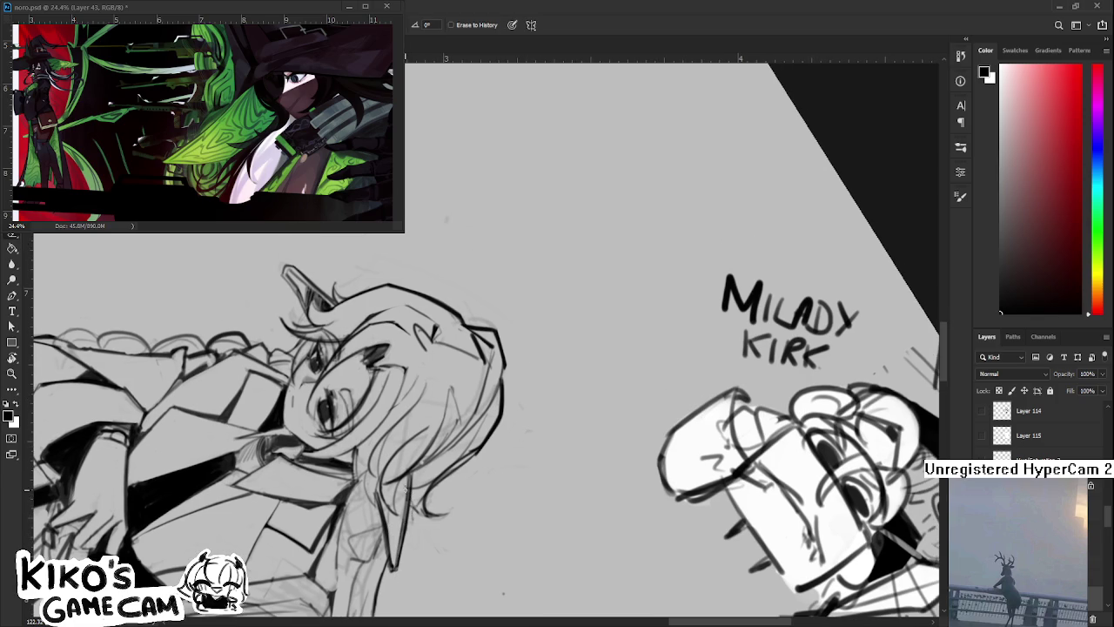
Tilt the view and add a short dark strand along the hair's right side
drag(406, 487, 411, 496)
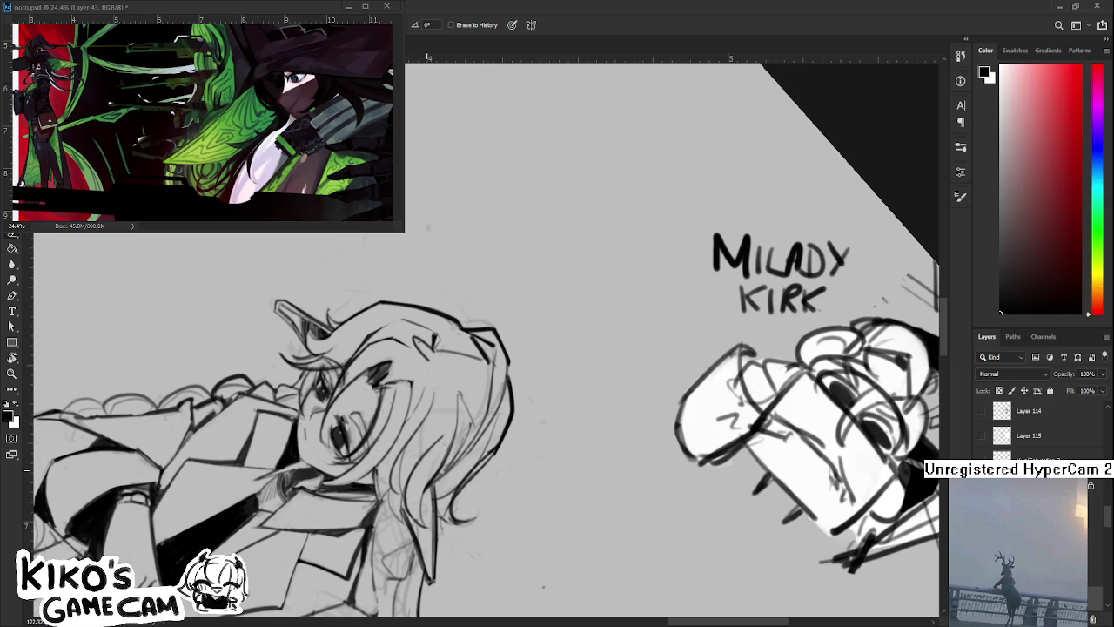
drag(543, 588, 572, 561)
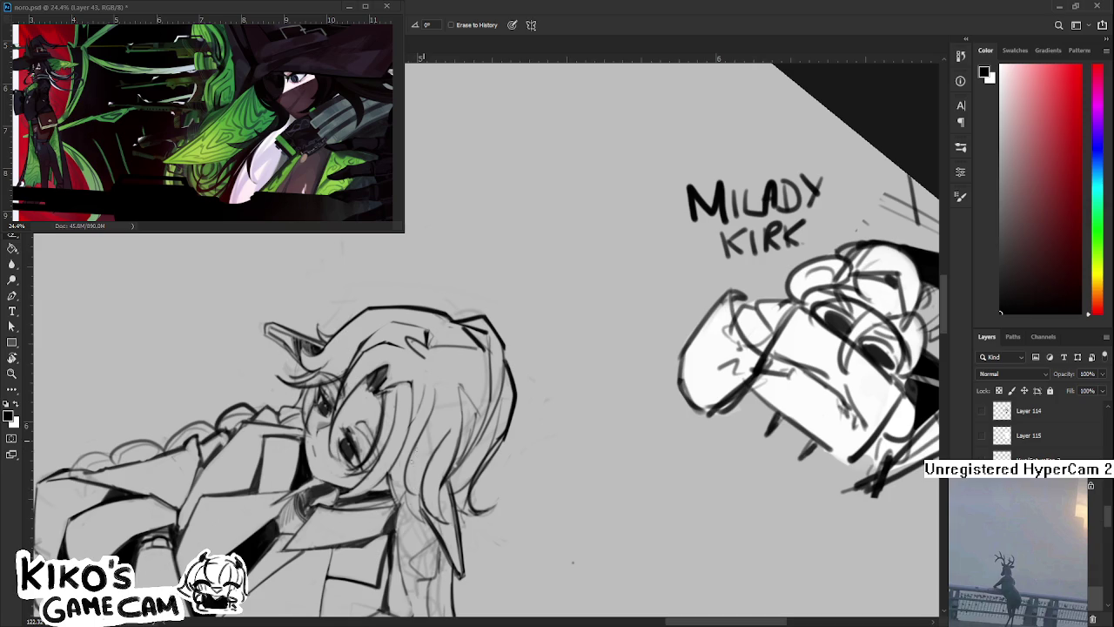
drag(430, 442, 459, 448)
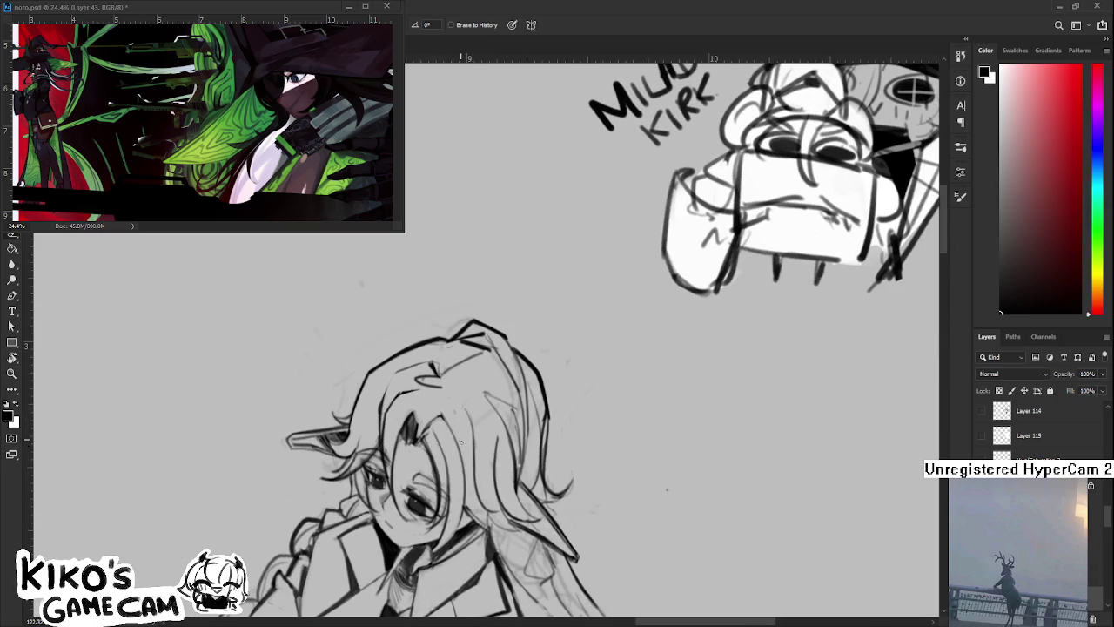
key(b)
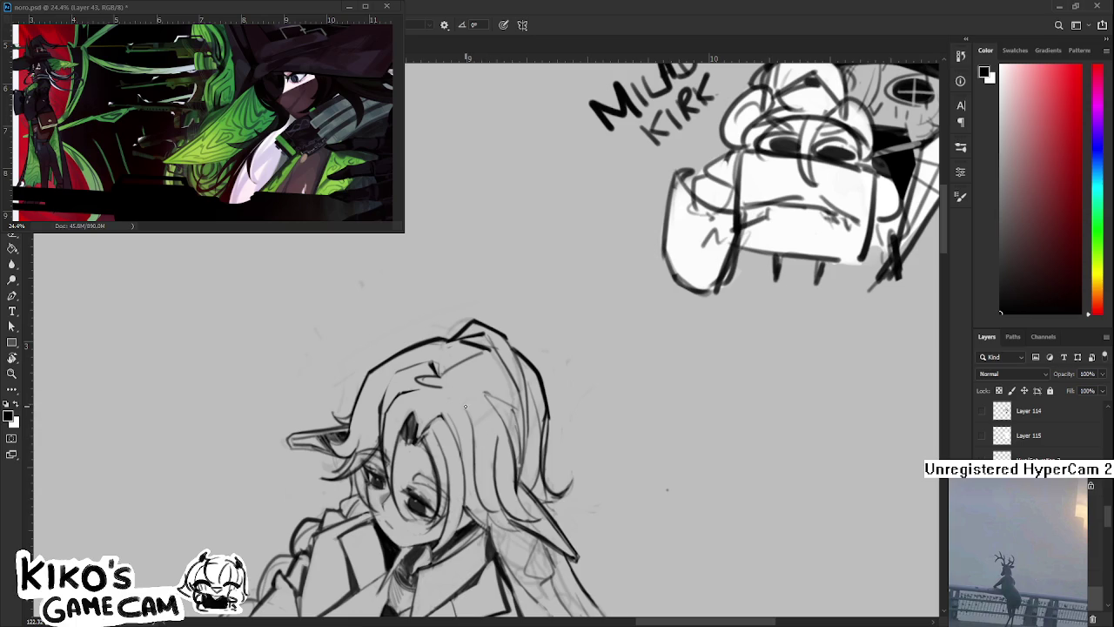
drag(458, 439, 462, 460)
key(r)
drag(514, 446, 403, 448)
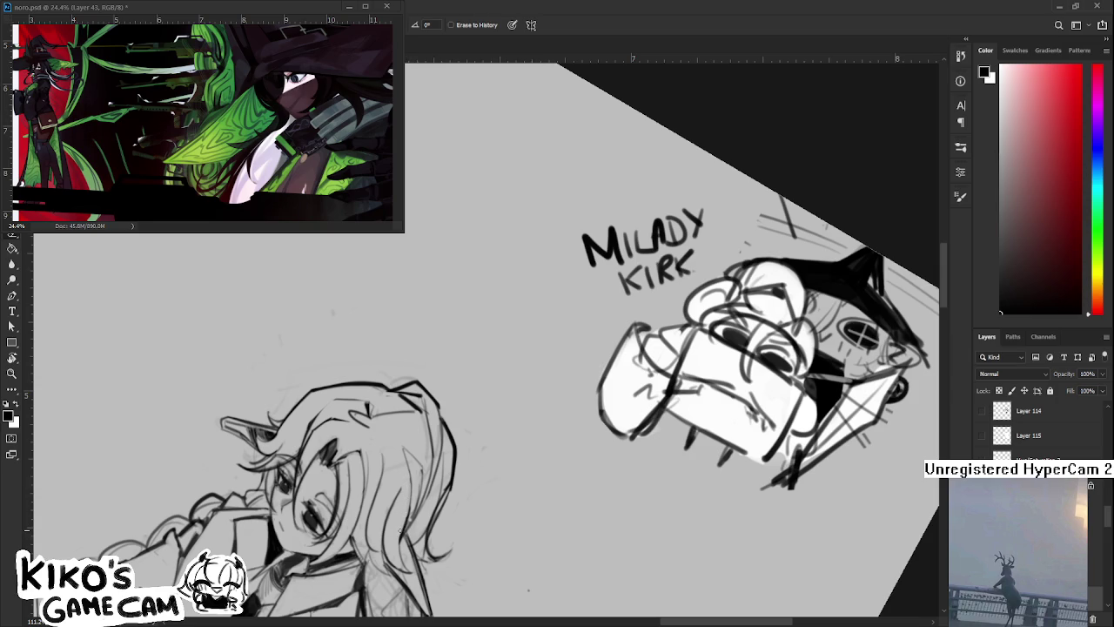
Level the canvas view and erase stray bits of the hair lines
key(b)
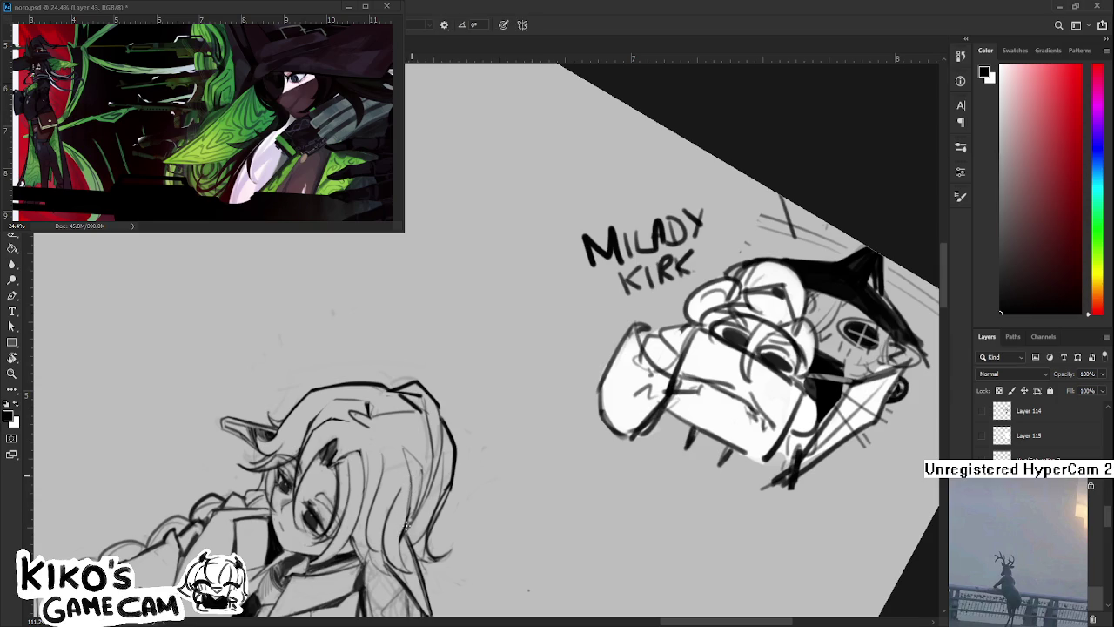
key(r)
mouse_move(427, 512)
mouse_down()
mouse_move(488, 502)
mouse_move(430, 502)
mouse_up()
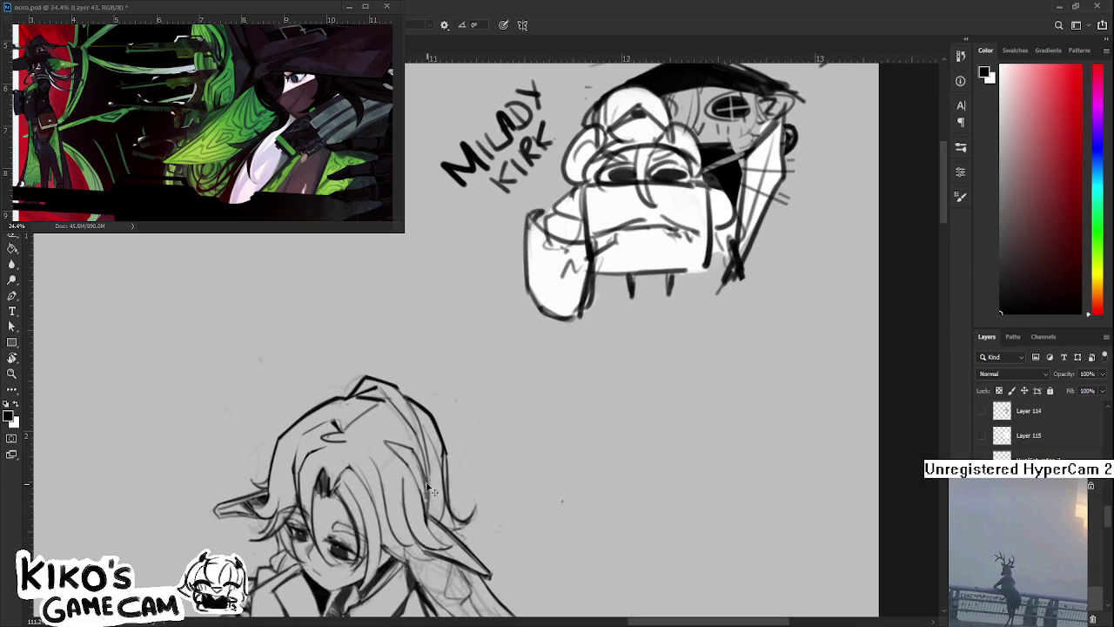
key(alt)
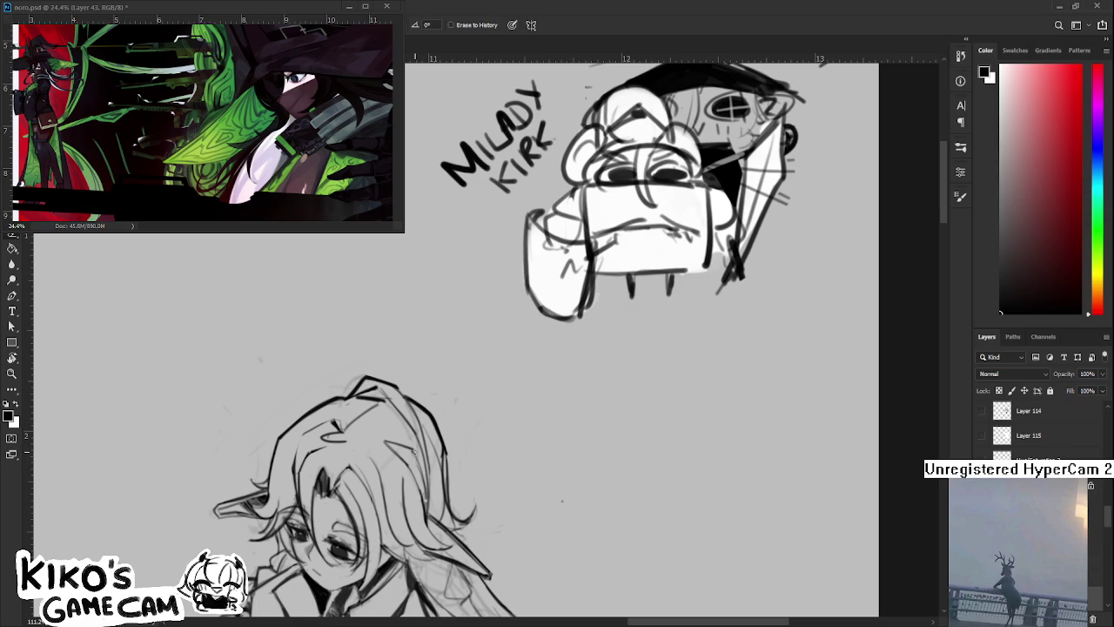
key(e)
drag(421, 472, 424, 497)
Redraw the erased hair strand as a cleaner line at the top of the head
key(b)
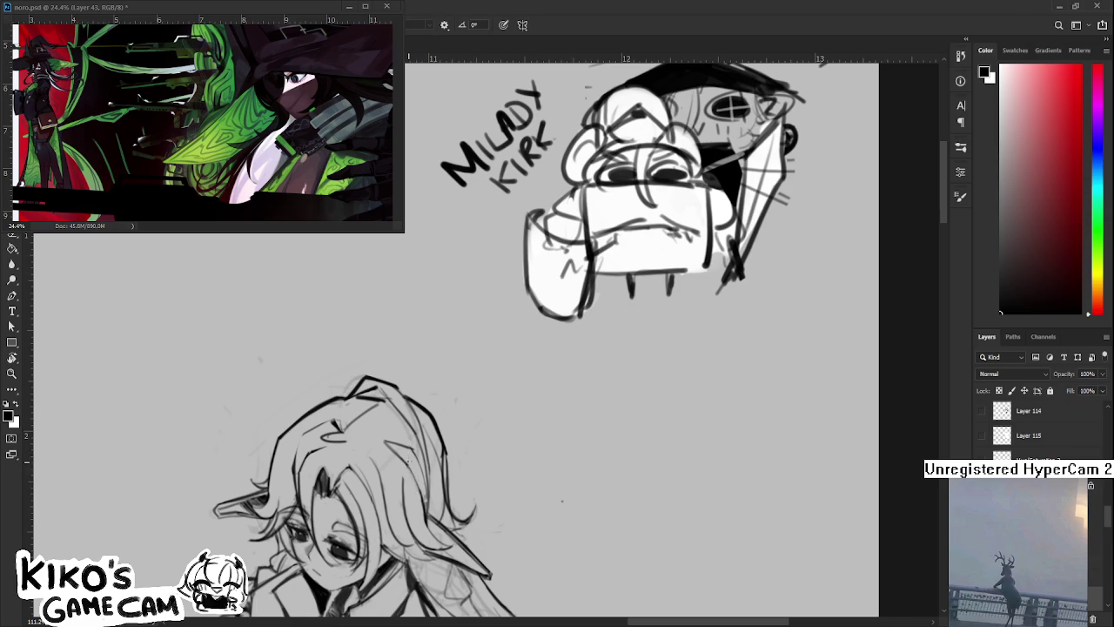
drag(421, 461, 424, 502)
key(e)
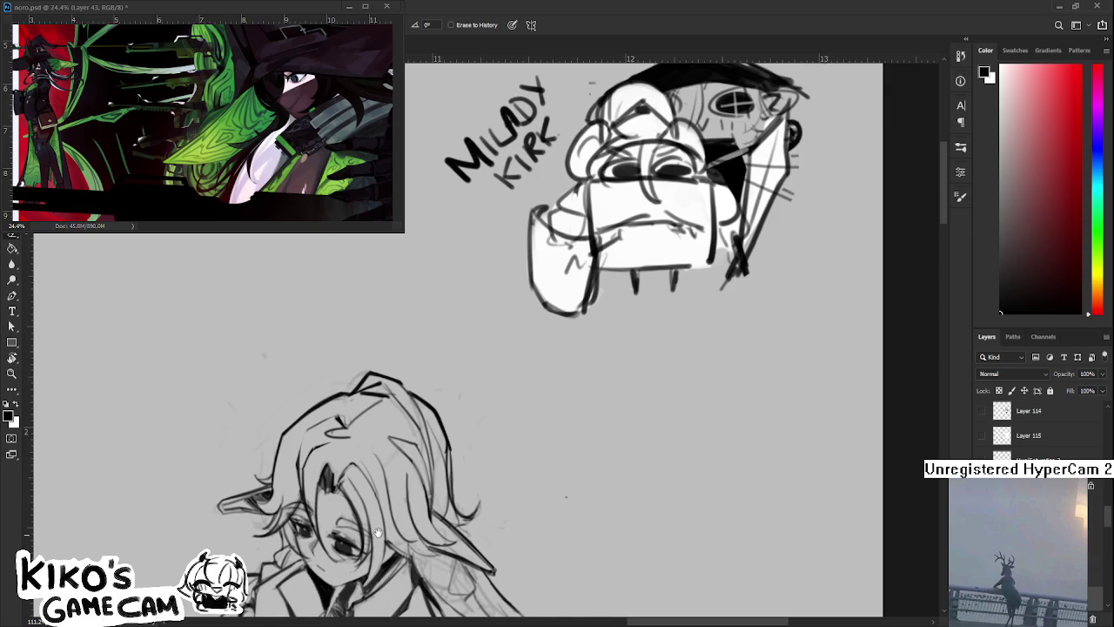
drag(378, 542, 408, 443)
scroll(494, 377, down, 2)
scroll(494, 376, down, 2)
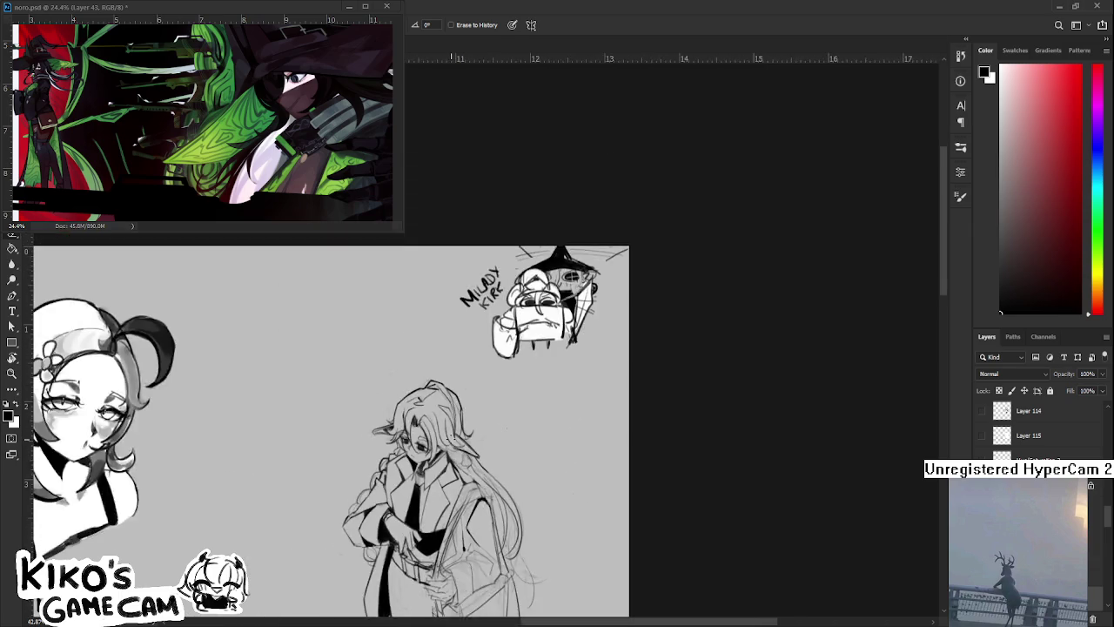
scroll(450, 438, up, 4)
drag(474, 432, 447, 464)
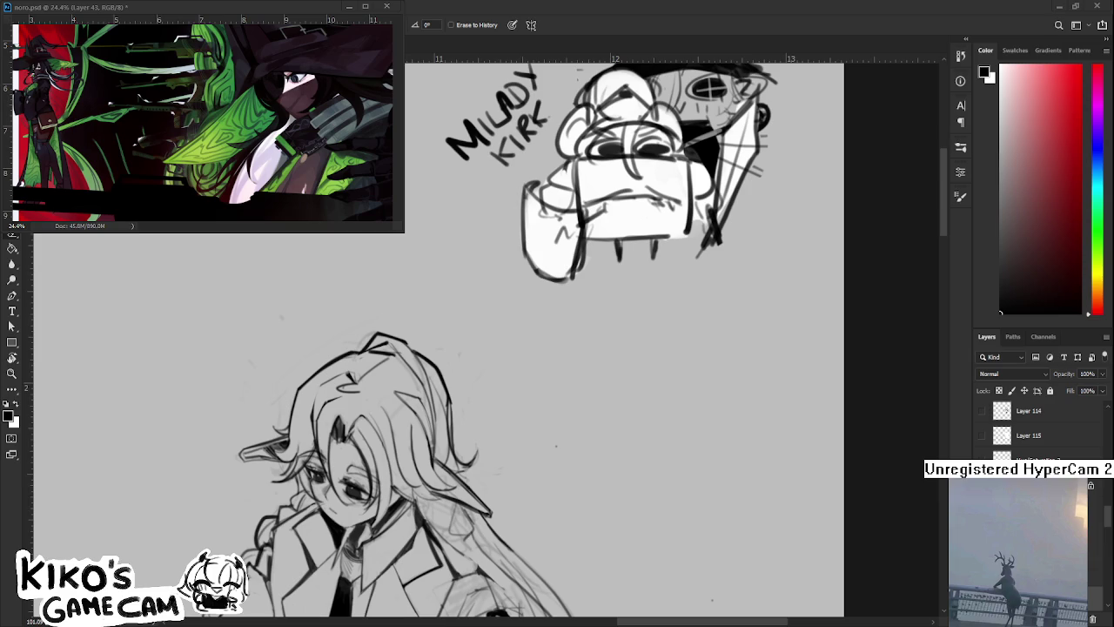
scroll(529, 531, up, 2)
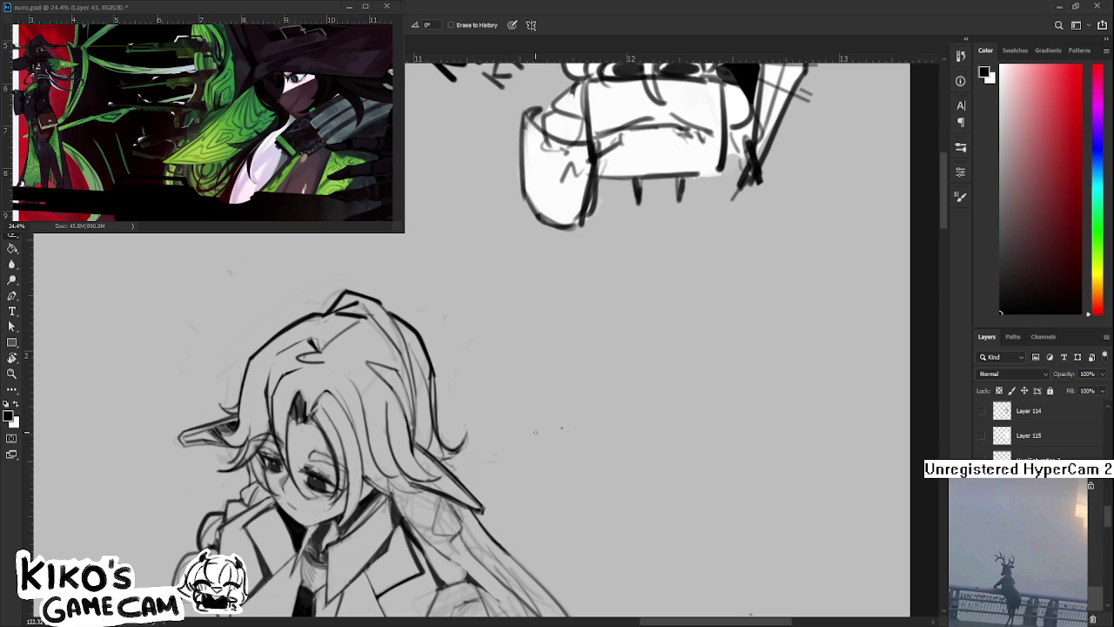
Rotate the view and add a short dark stroke to the hair curl
key(b)
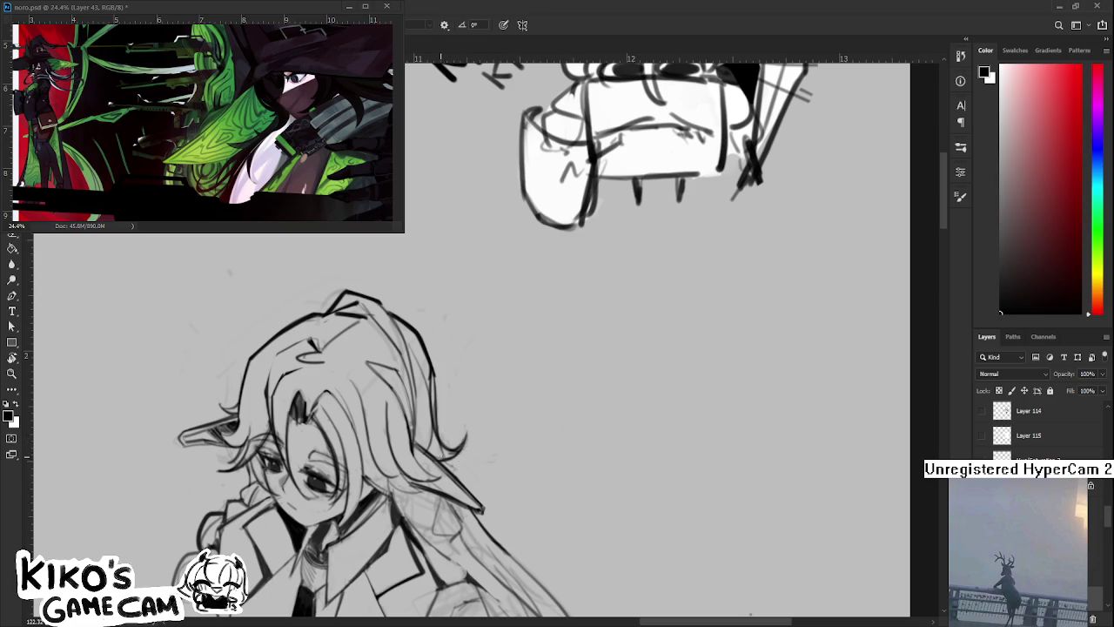
key(e)
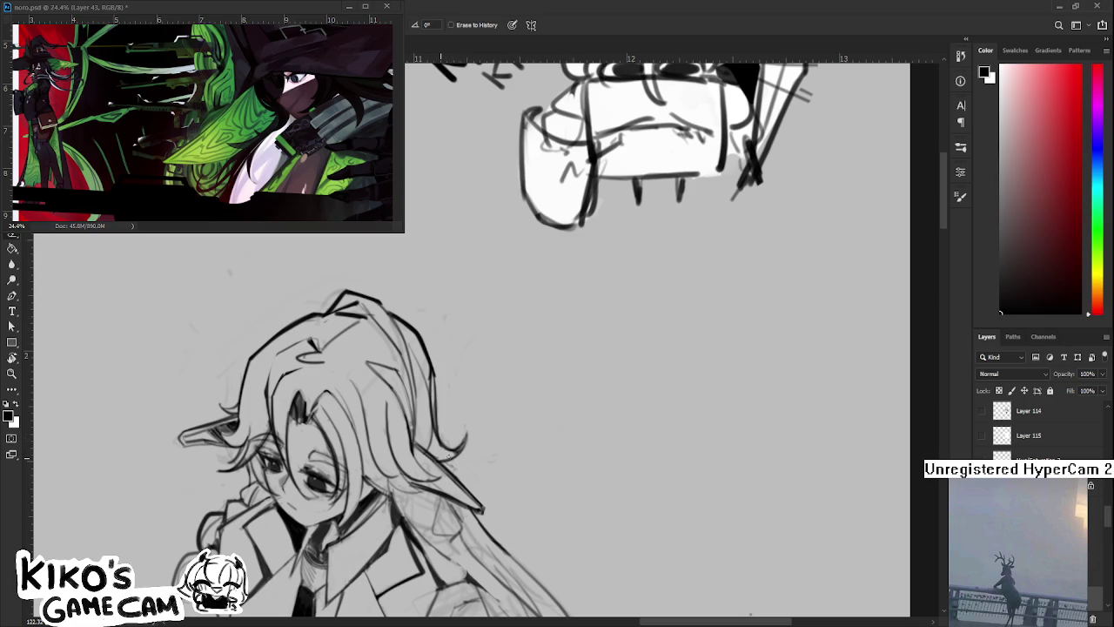
key(r)
mouse_move(442, 453)
mouse_down()
mouse_move(445, 478)
mouse_move(356, 512)
mouse_up()
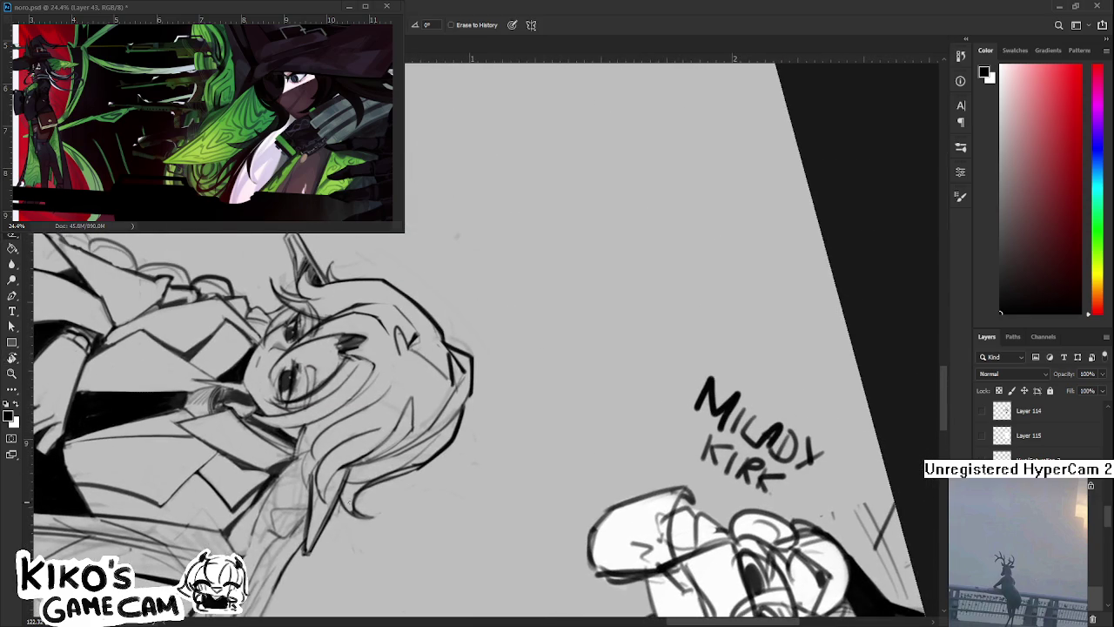
key(b)
key(e)
key(b)
drag(357, 497, 371, 515)
key(e)
Rotate the sketches back to near upright and shift them up-right
key(r)
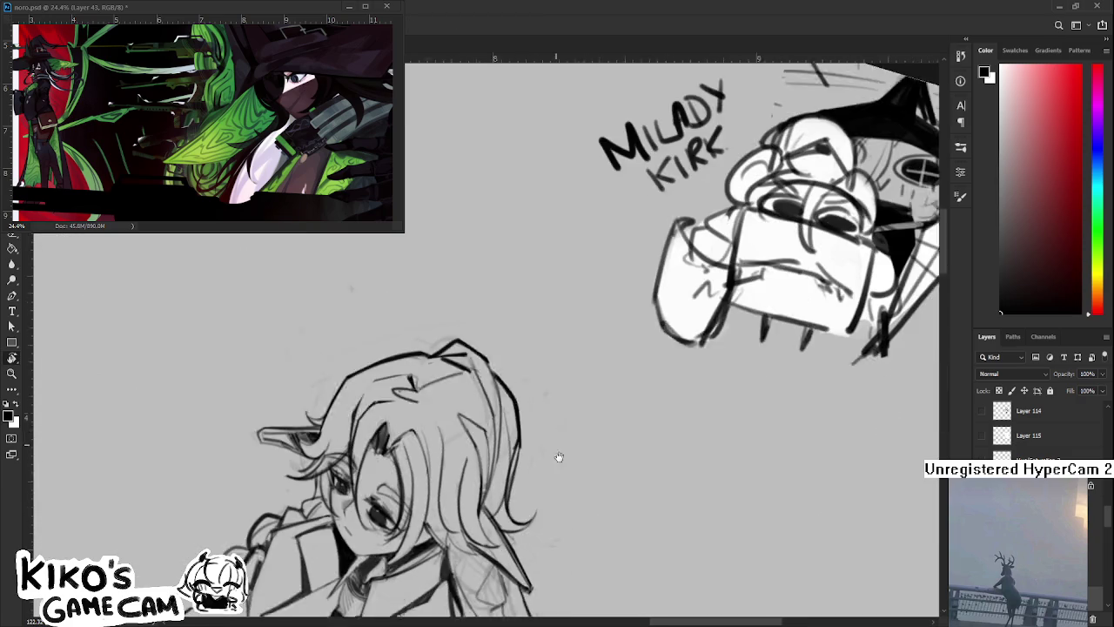
drag(610, 391, 580, 462)
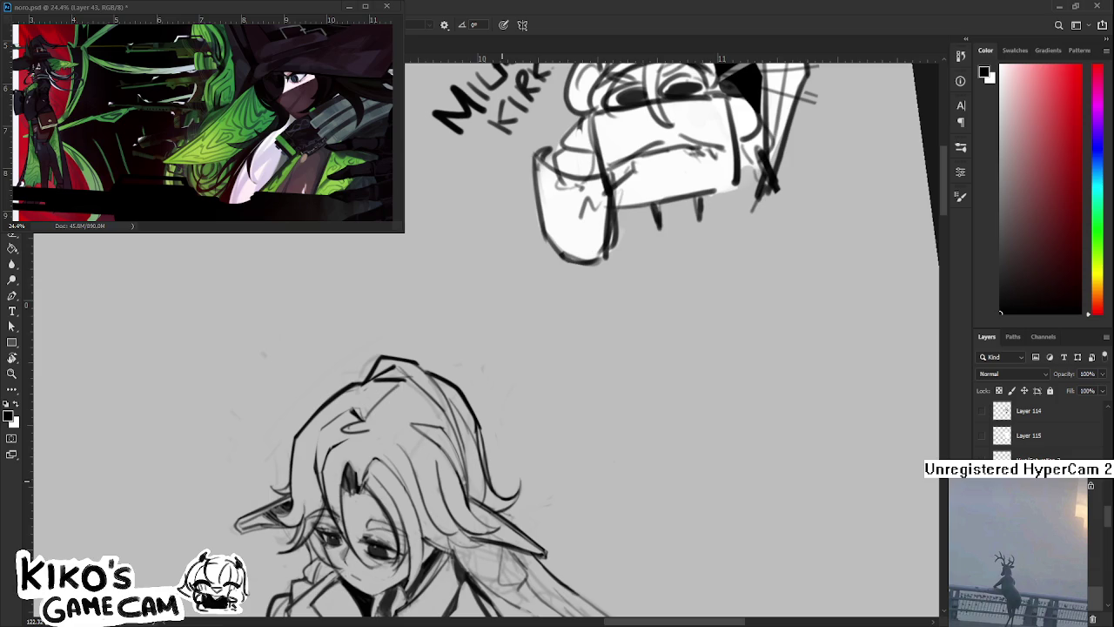
mouse_move(499, 440)
mouse_down()
mouse_move(522, 448)
mouse_move(527, 474)
mouse_up()
key(e)
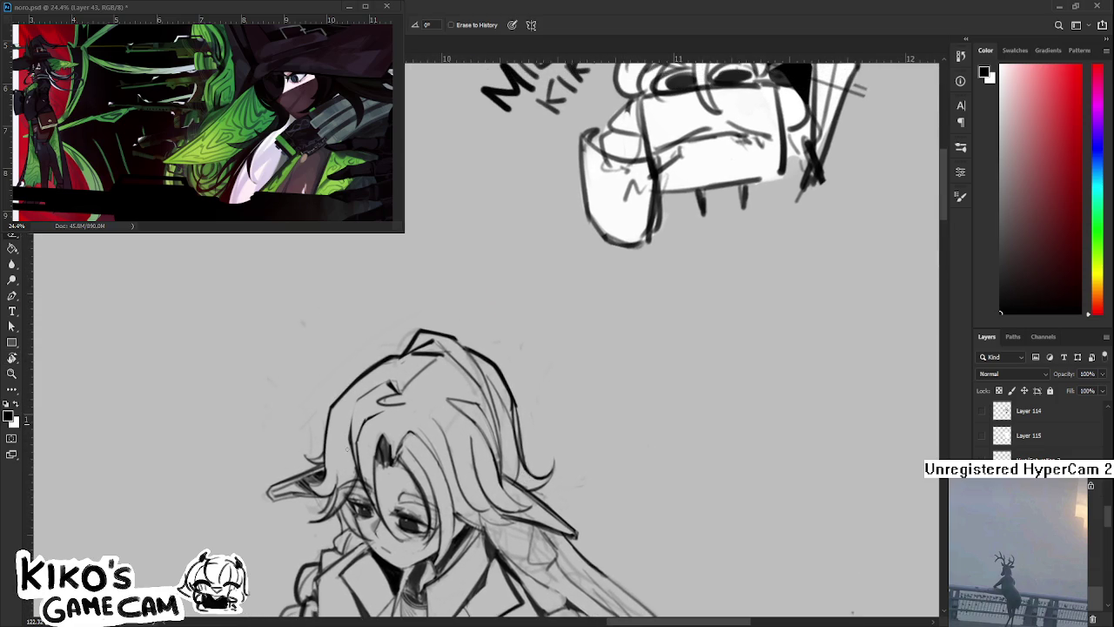
key(b)
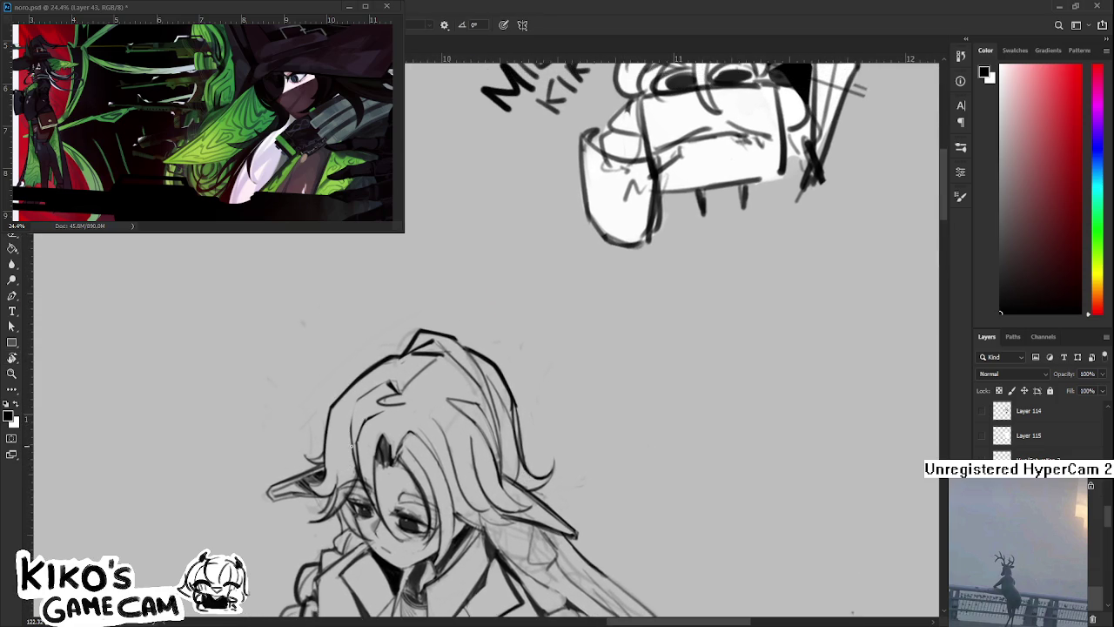
key(e)
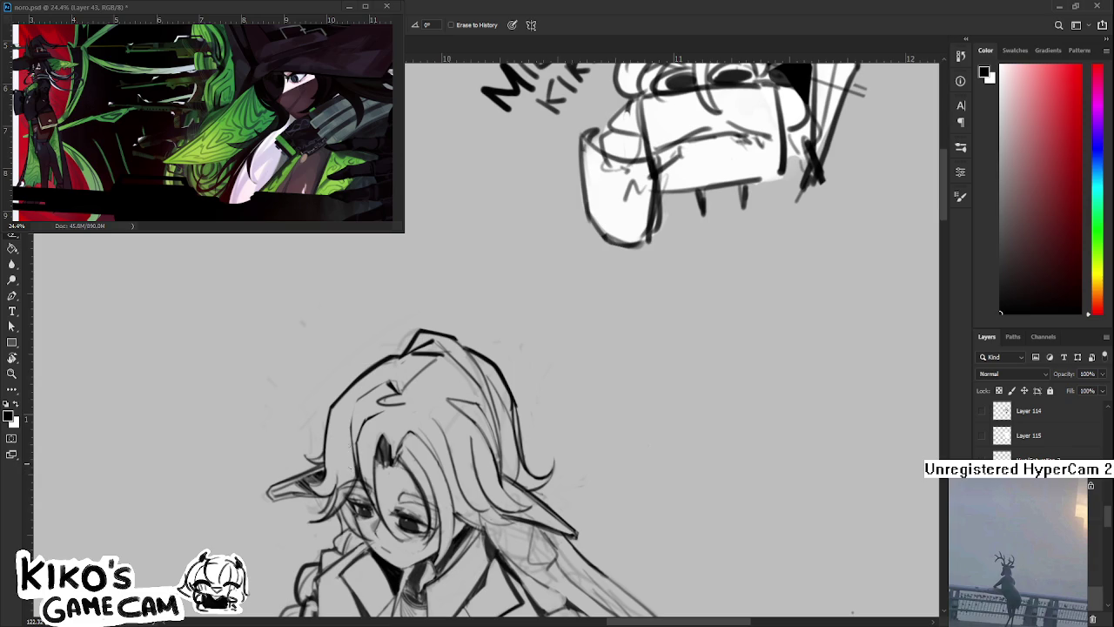
key(b)
key(e)
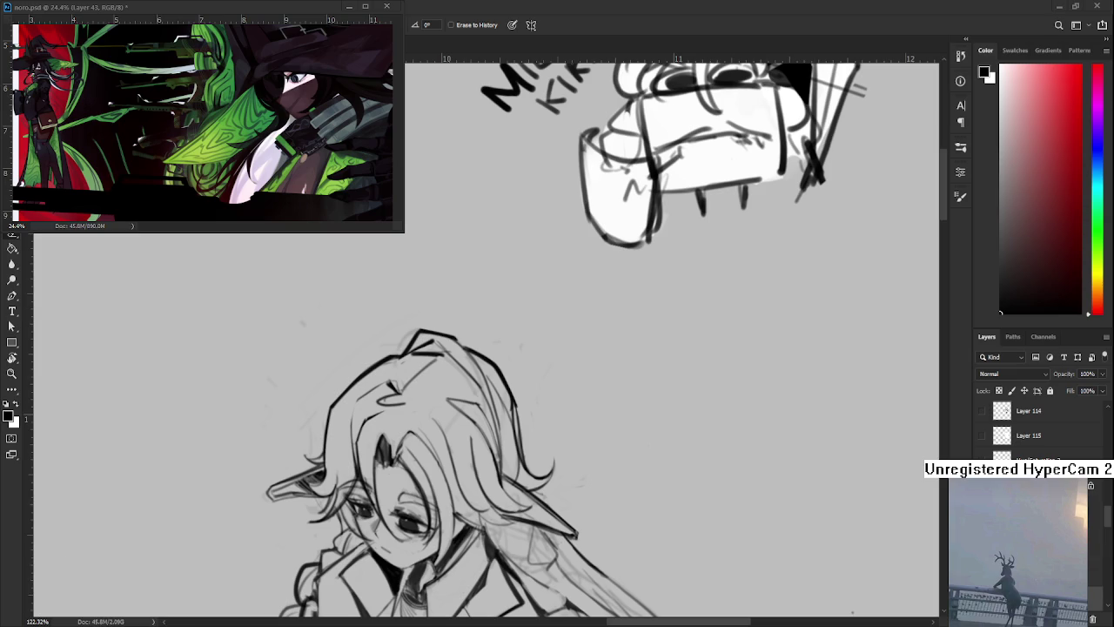
Pan the view from the character's head down to show more of the suit
scroll(486, 340, down, 2)
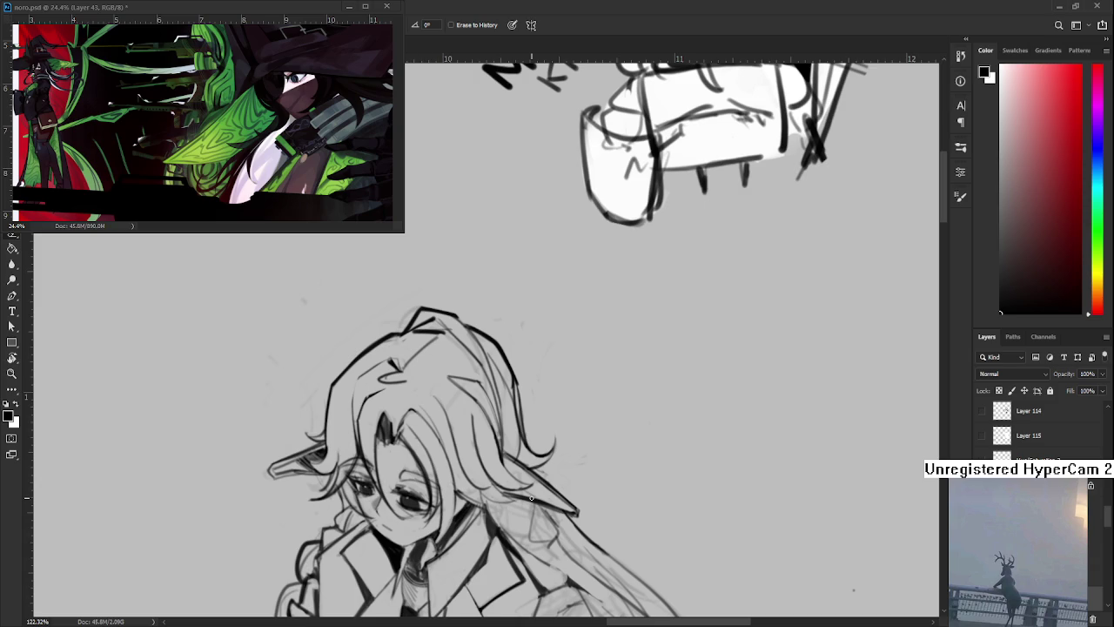
mouse_move(515, 471)
mouse_down()
mouse_move(567, 413)
mouse_move(459, 477)
mouse_up()
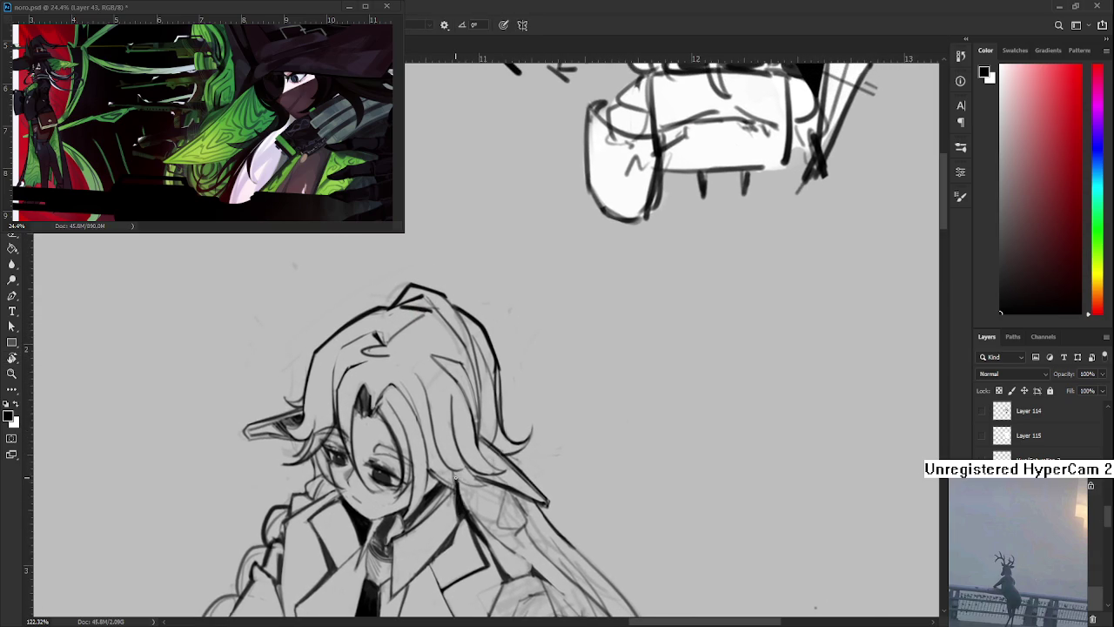
key(e)
drag(816, 608, 807, 564)
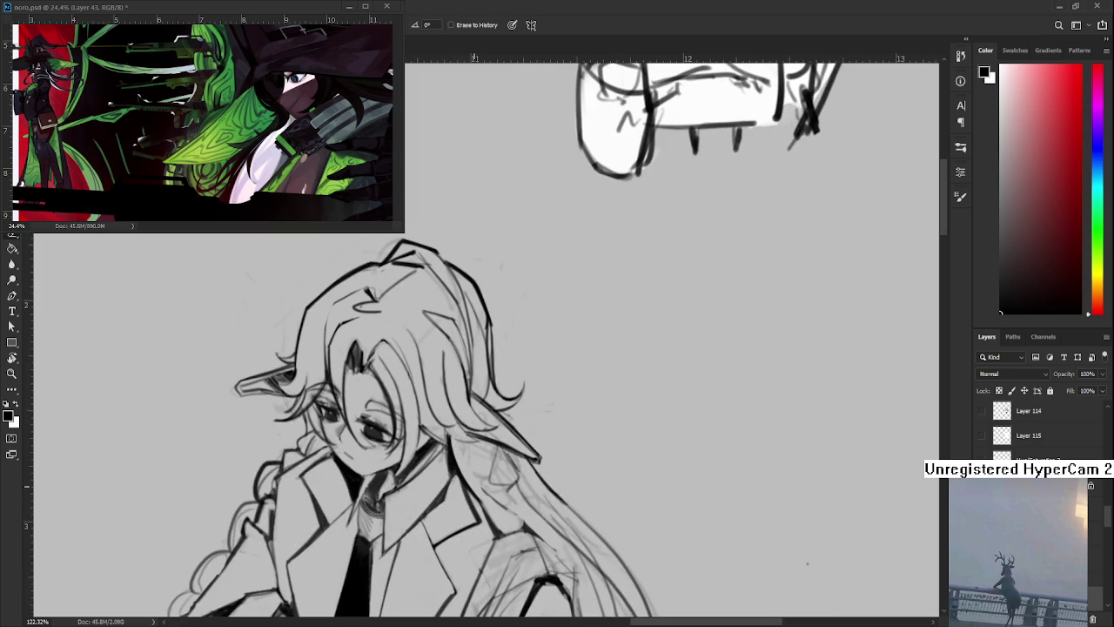
scroll(807, 564, down, 3)
Zoom and tilt the view to a better angle on the figure's coat
scroll(807, 564, down, 2)
scroll(807, 564, up, 2)
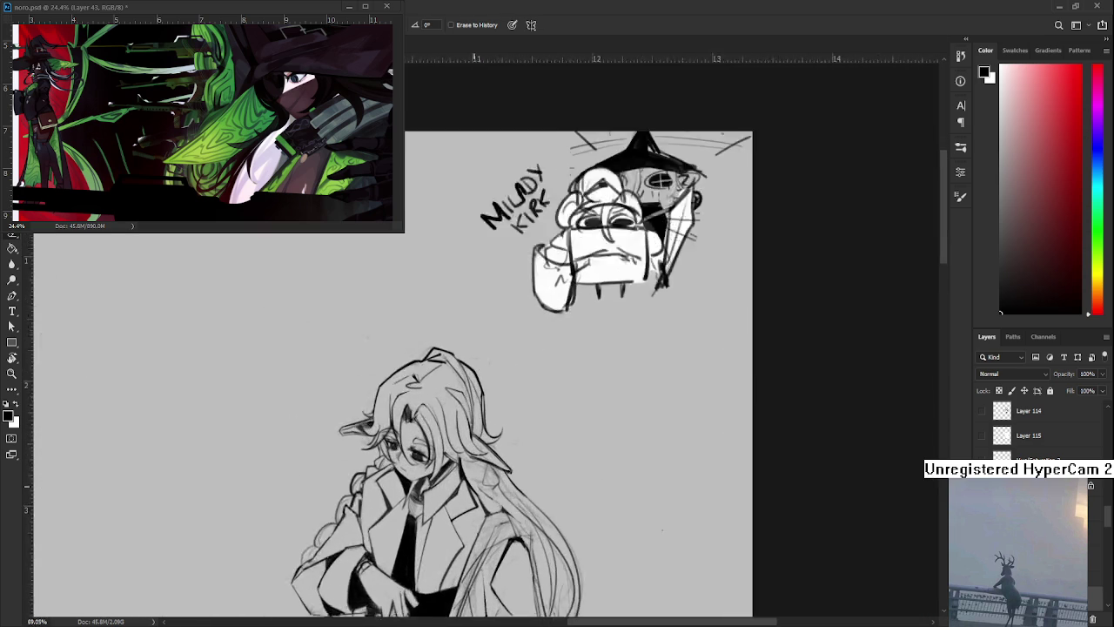
scroll(513, 505, down, 1)
scroll(513, 505, up, 2)
scroll(514, 505, up, 2)
scroll(514, 505, up, 2)
key(r)
drag(513, 505, 387, 440)
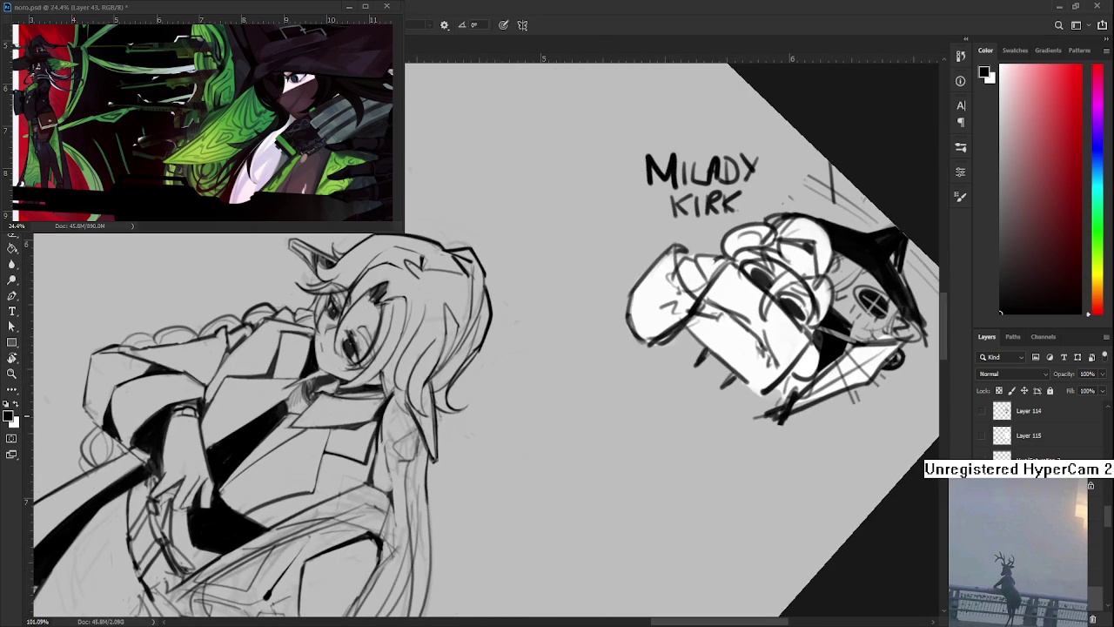
Partly erase a short line segment on the coat so it looks lighter
key(e)
key(b)
key(e)
drag(387, 443, 386, 463)
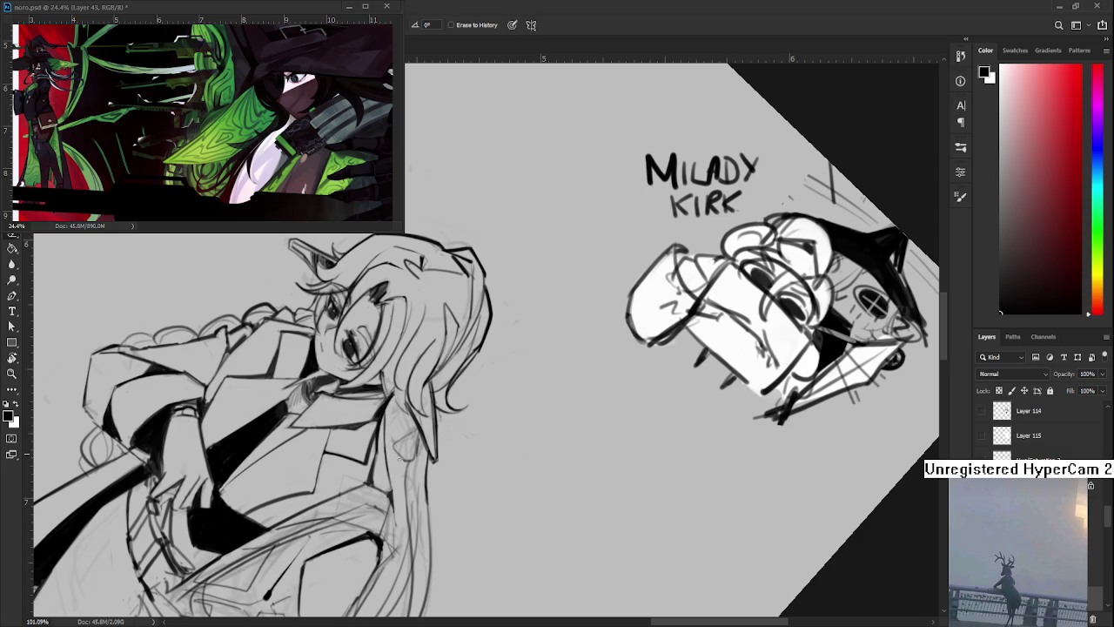
Turn the view nearly upright, zoom, then tilt it steeply around the figure
key(r)
drag(662, 365, 723, 428)
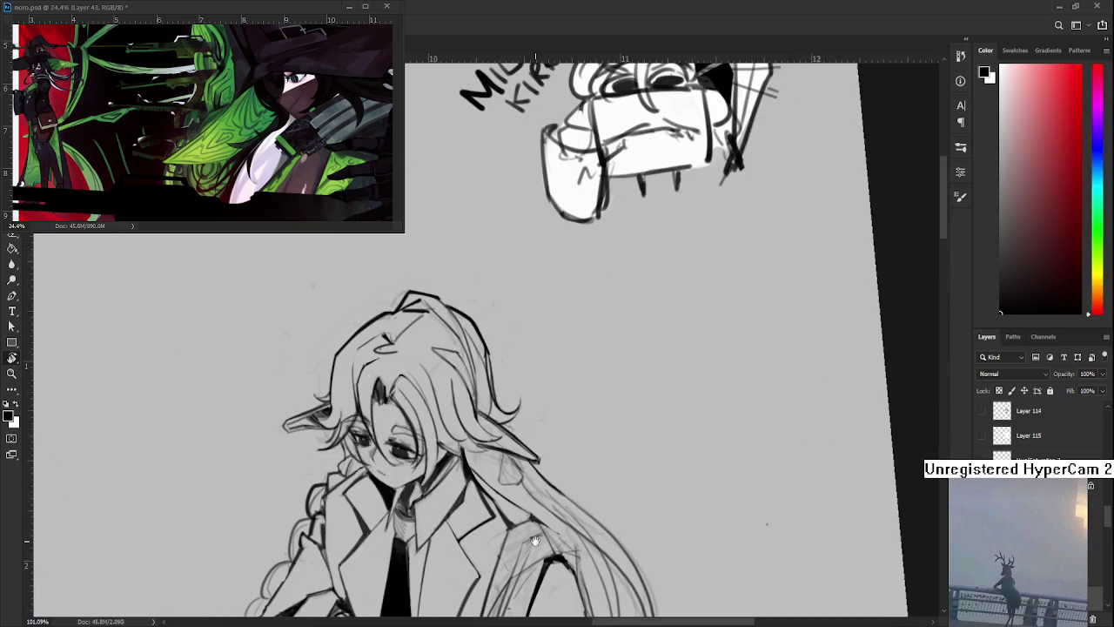
scroll(722, 428, down, 3)
scroll(723, 428, down, 4)
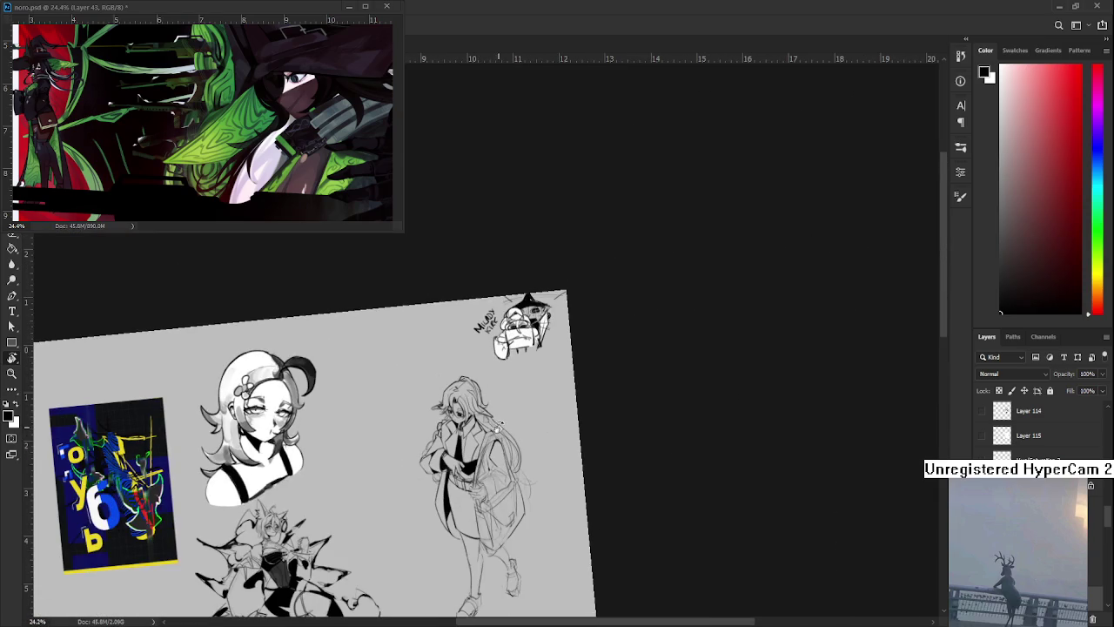
scroll(546, 466, up, 2)
scroll(522, 461, up, 2)
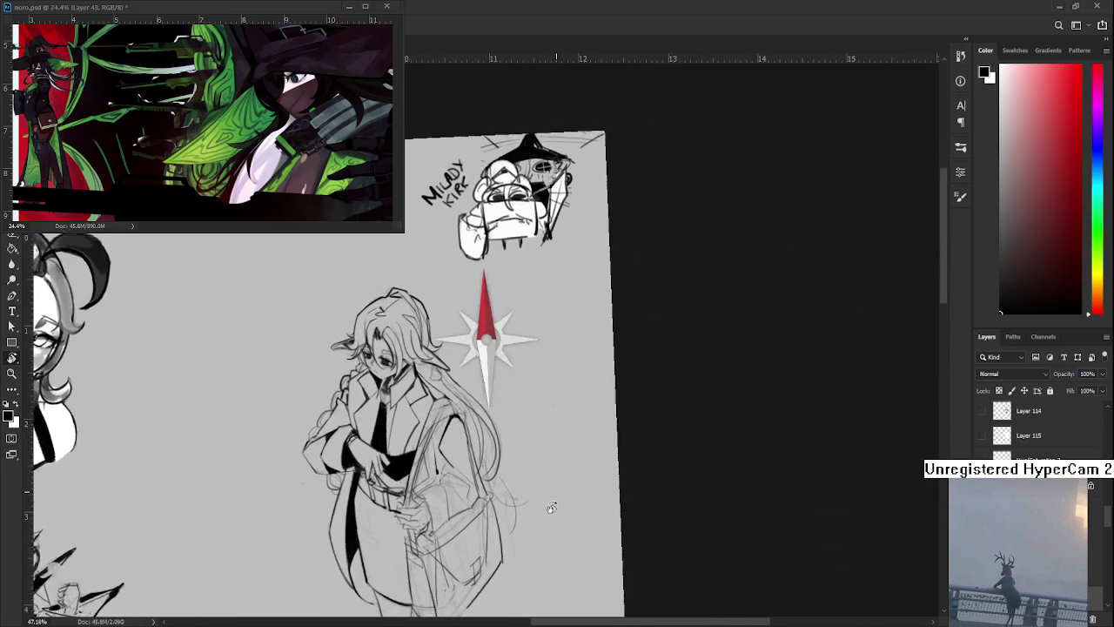
scroll(479, 457, up, 2)
scroll(396, 452, up, 3)
scroll(396, 453, up, 1)
drag(396, 453, 298, 493)
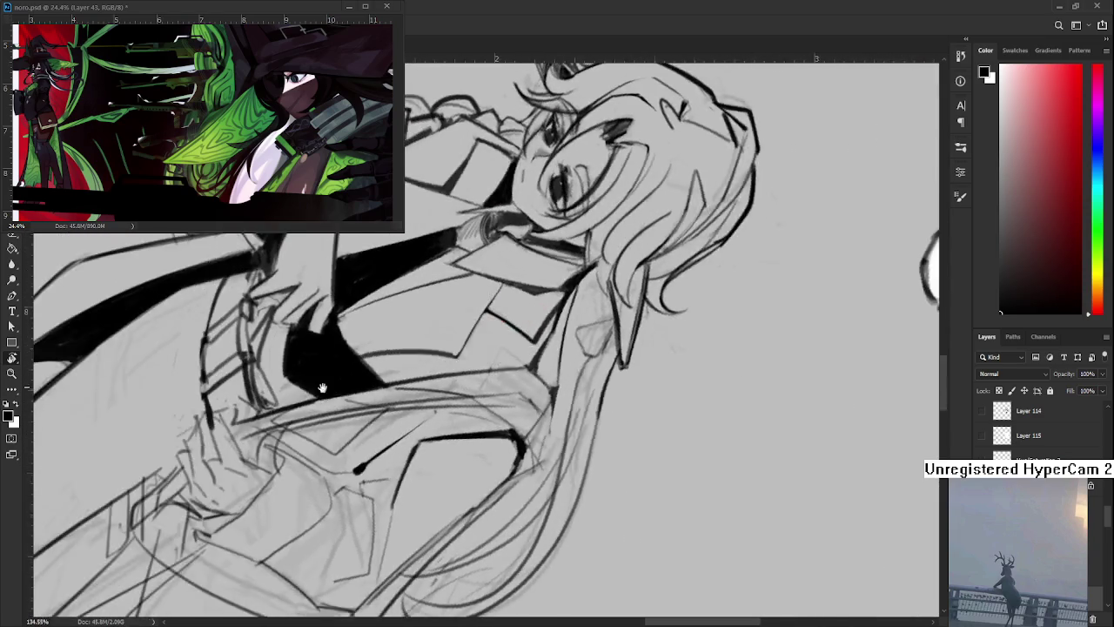
key(e)
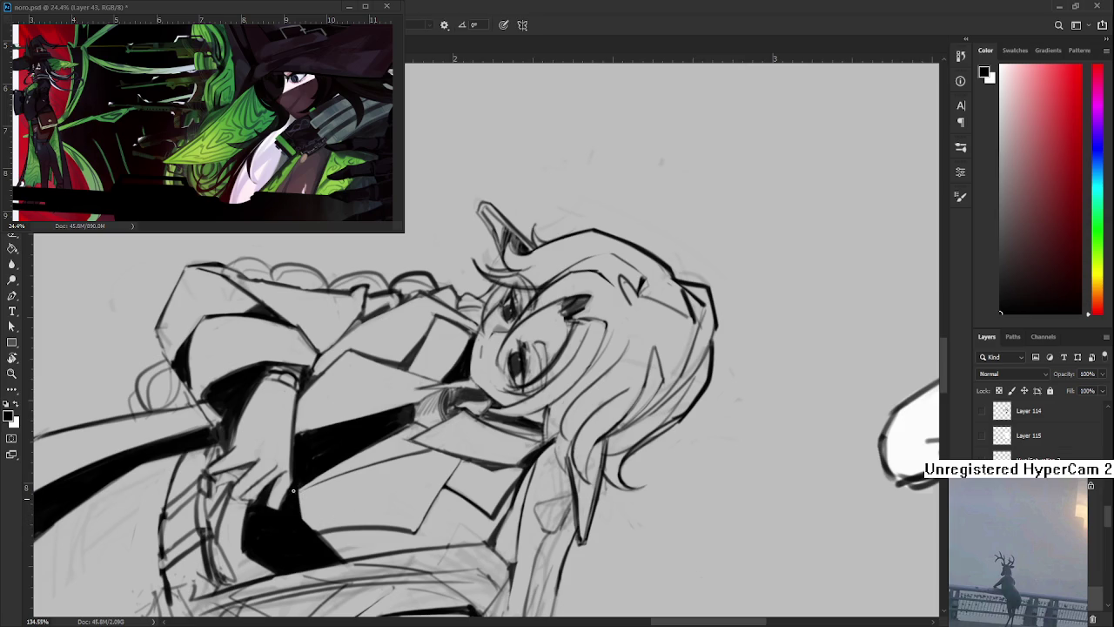
Rotate the view back toward upright and zoom in on the figure
key(r)
mouse_move(309, 511)
mouse_down()
mouse_move(862, 536)
mouse_move(487, 474)
mouse_up()
scroll(861, 537, down, 6)
scroll(348, 477, up, 3)
scroll(302, 477, up, 2)
scroll(303, 480, up, 1)
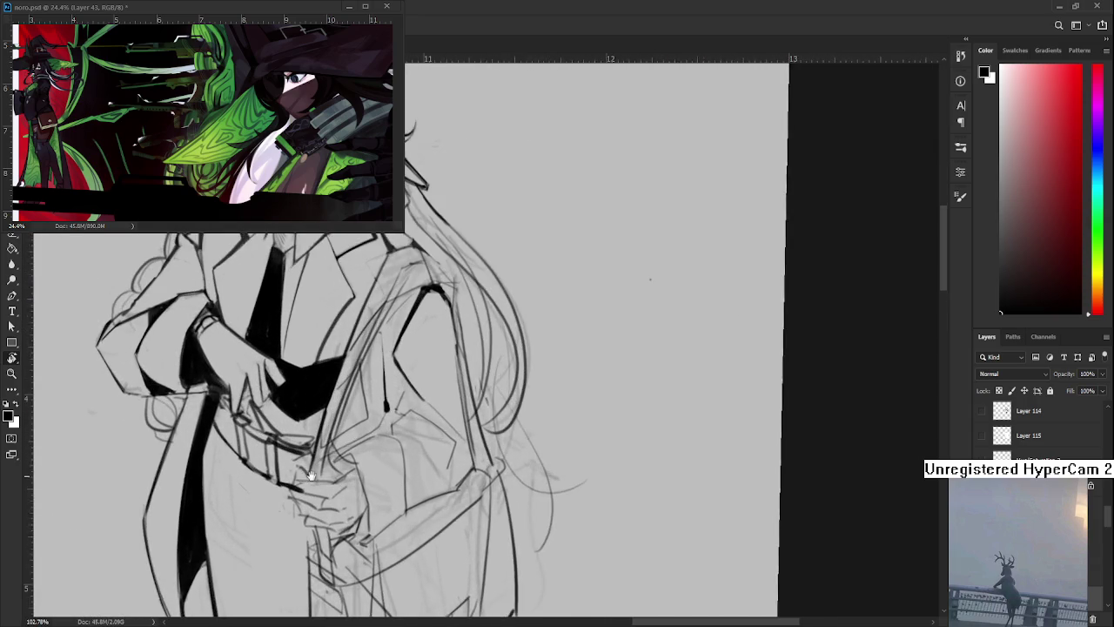
scroll(300, 492, up, 1)
scroll(296, 510, up, 1)
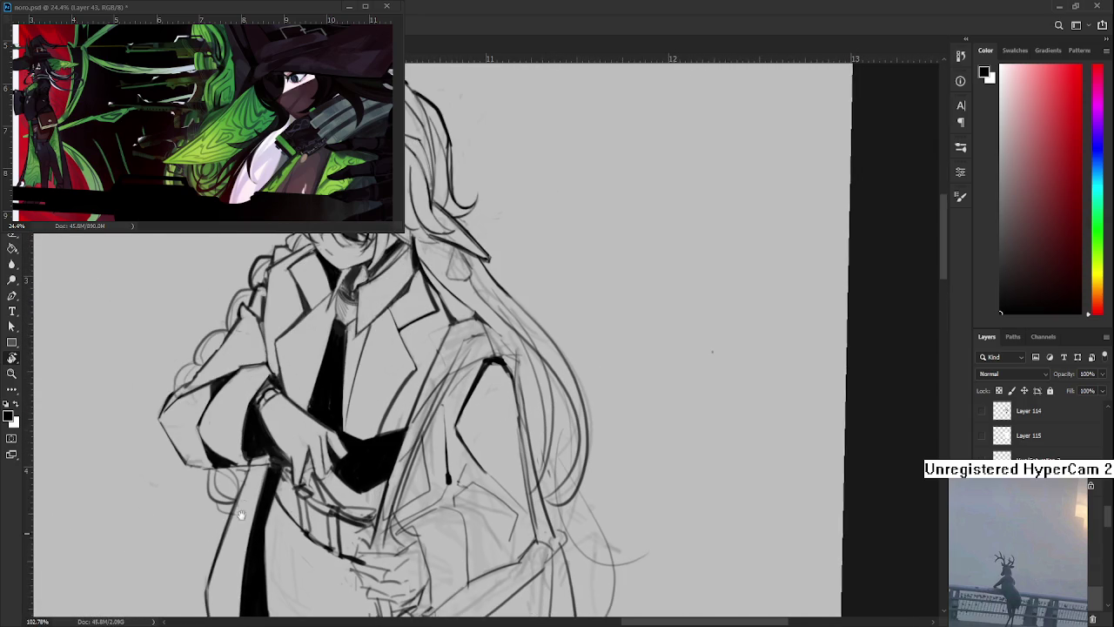
drag(227, 483, 240, 443)
key(e)
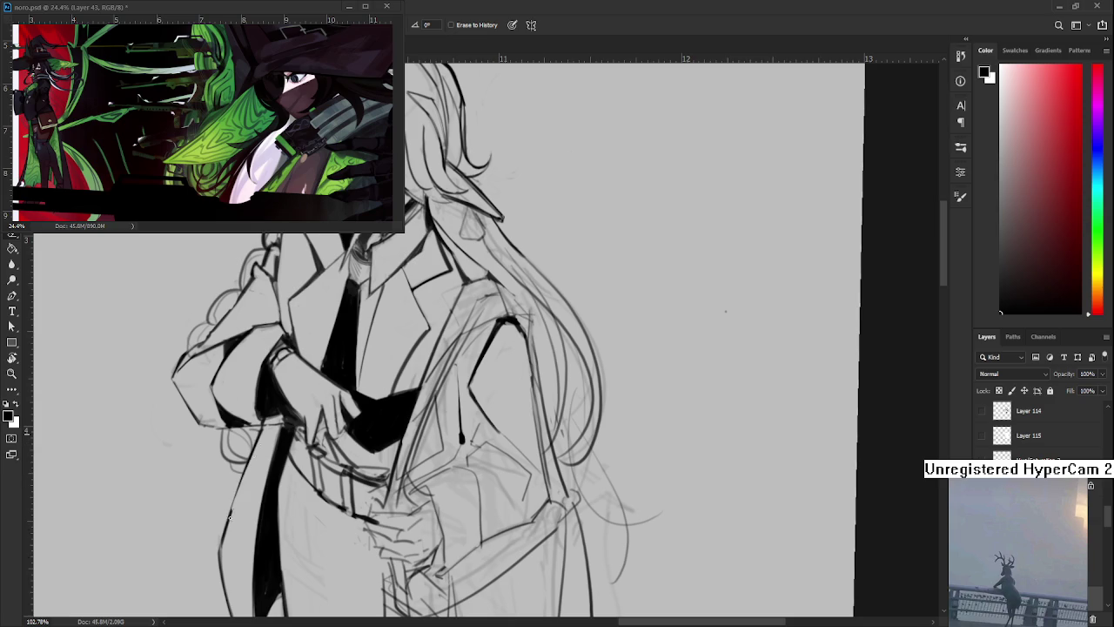
drag(267, 322, 252, 513)
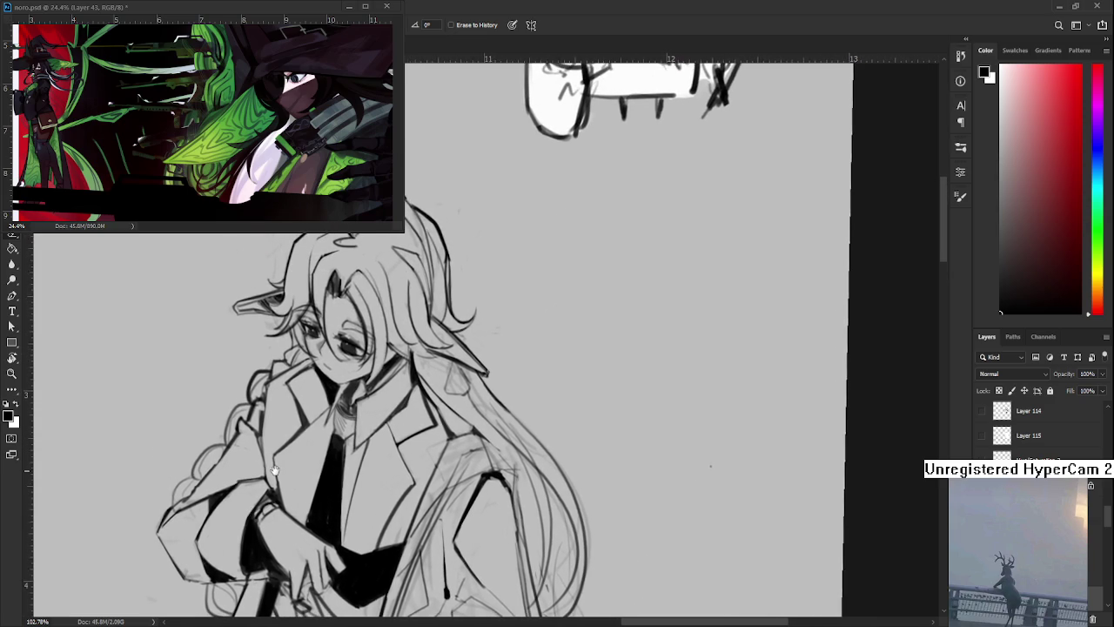
scroll(366, 490, down, 2)
scroll(366, 490, down, 2)
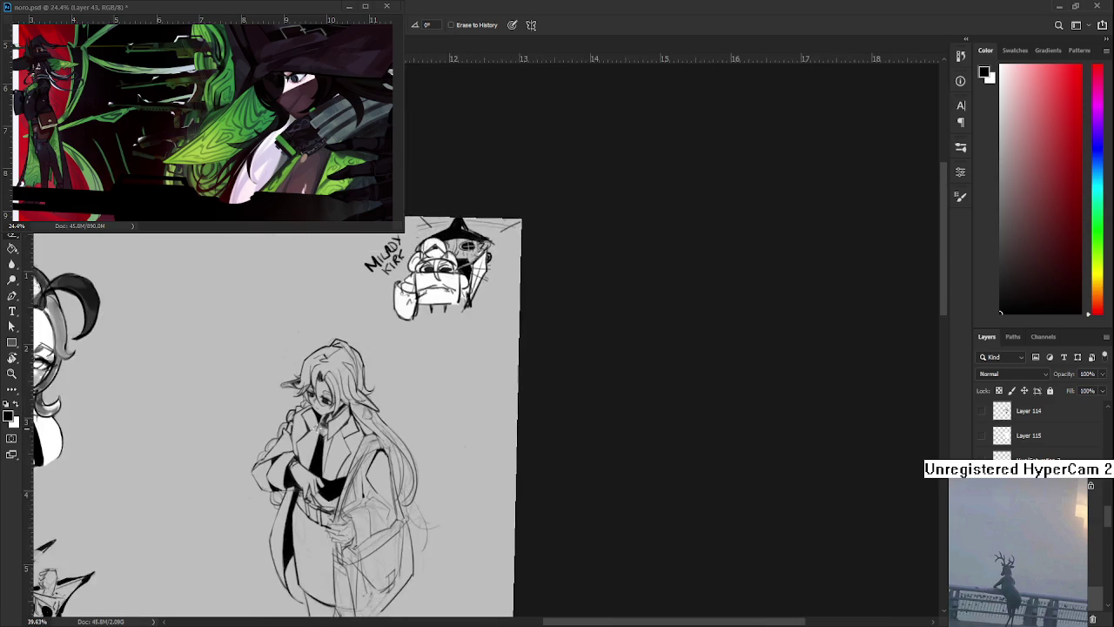
scroll(367, 490, down, 1)
drag(367, 490, 343, 443)
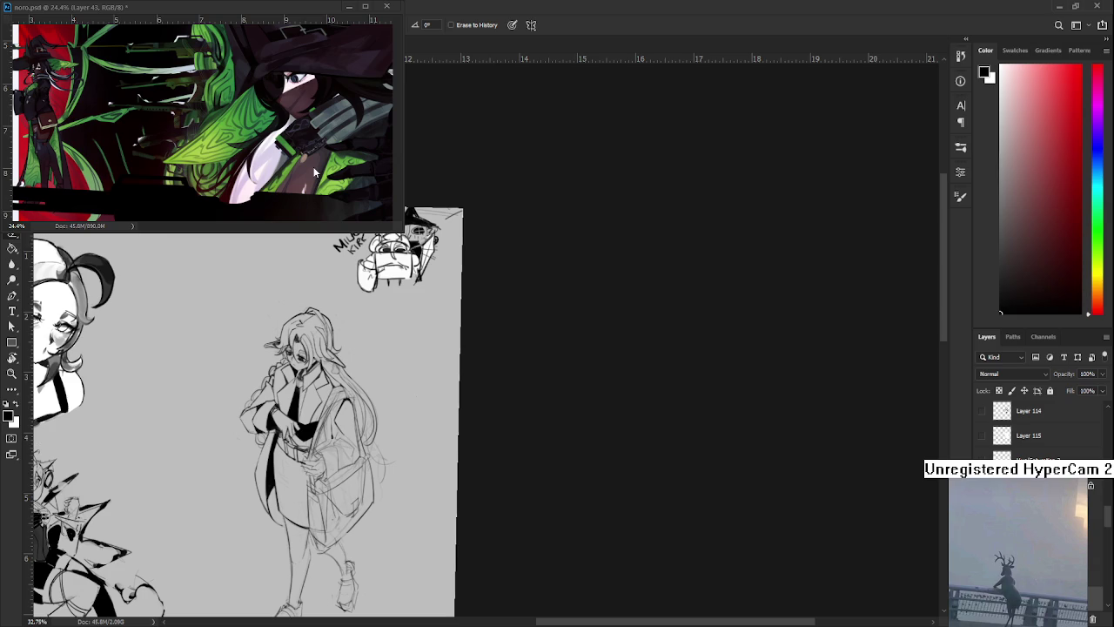
scroll(350, 416, up, 4)
key(b)
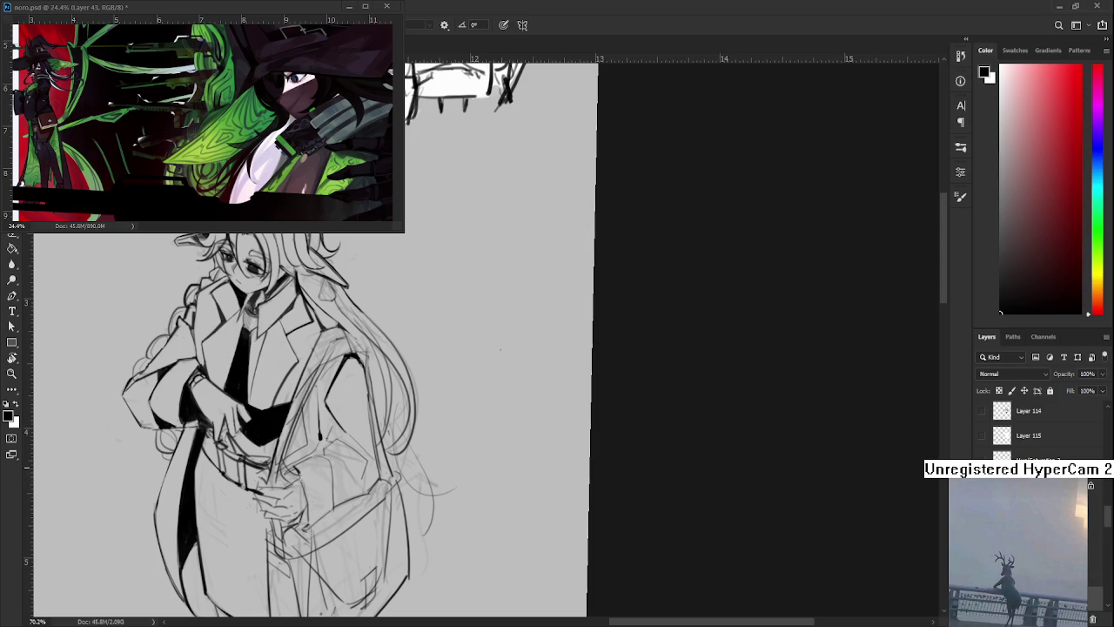
drag(296, 473, 310, 527)
Ink the right edges of the hand and coat pocket with dark strokes
drag(311, 454, 327, 464)
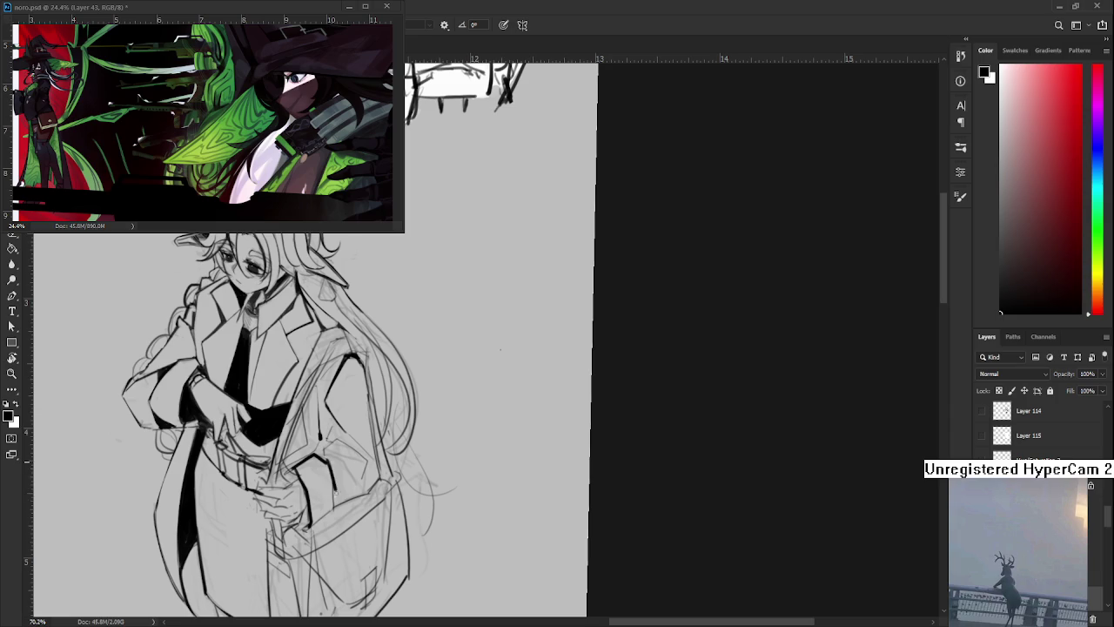
mouse_move(335, 488)
mouse_down()
mouse_move(335, 458)
mouse_move(337, 476)
mouse_move(310, 501)
mouse_up()
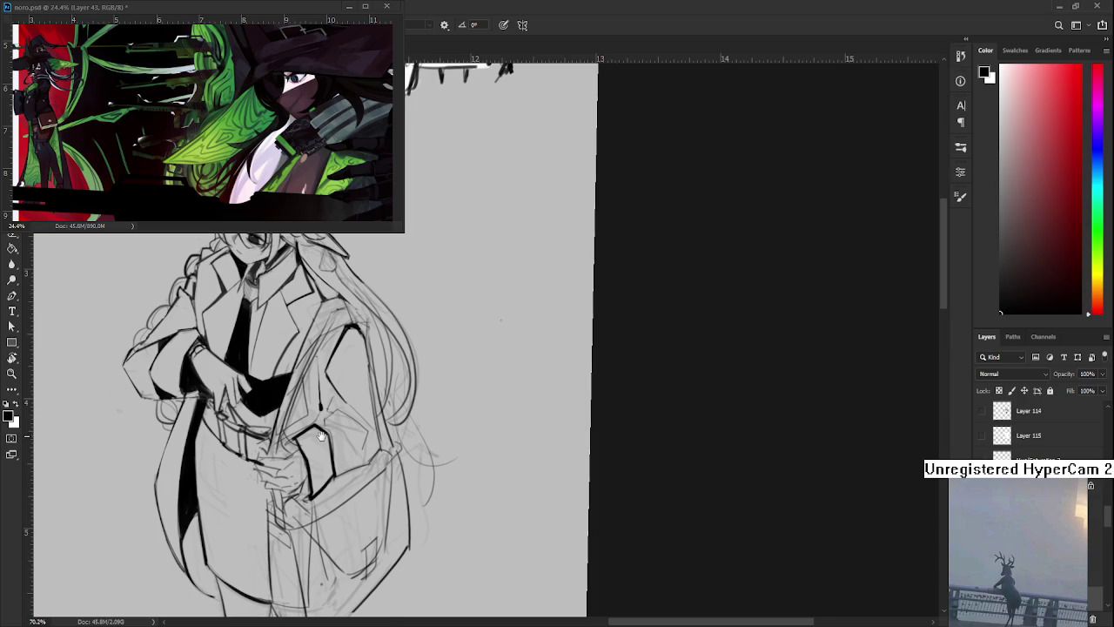
drag(313, 391, 338, 407)
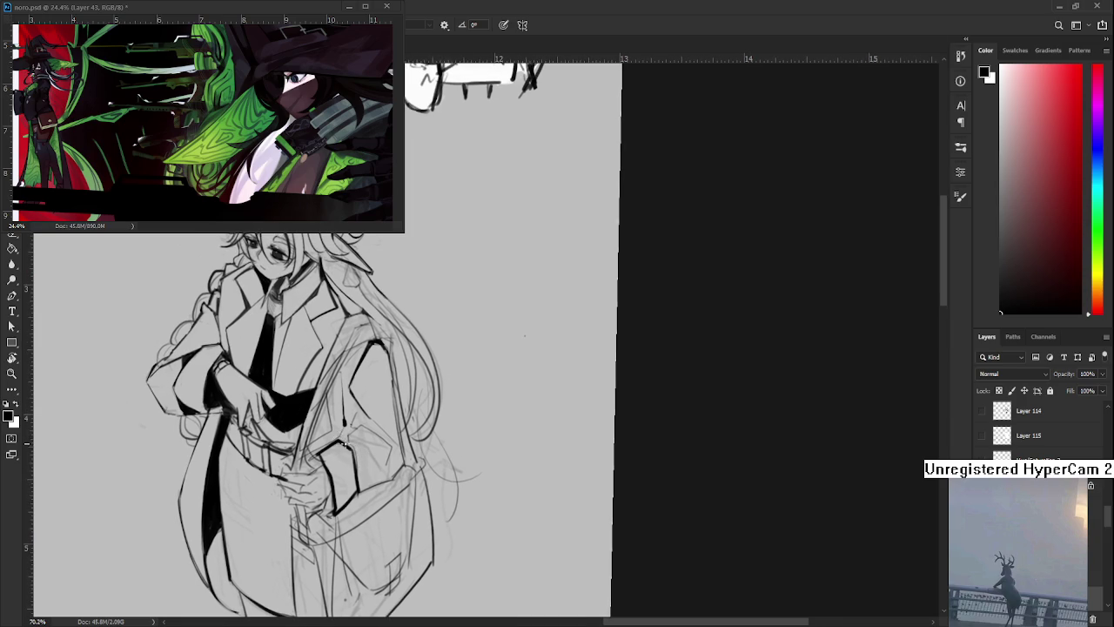
drag(355, 445, 361, 484)
drag(346, 409, 350, 436)
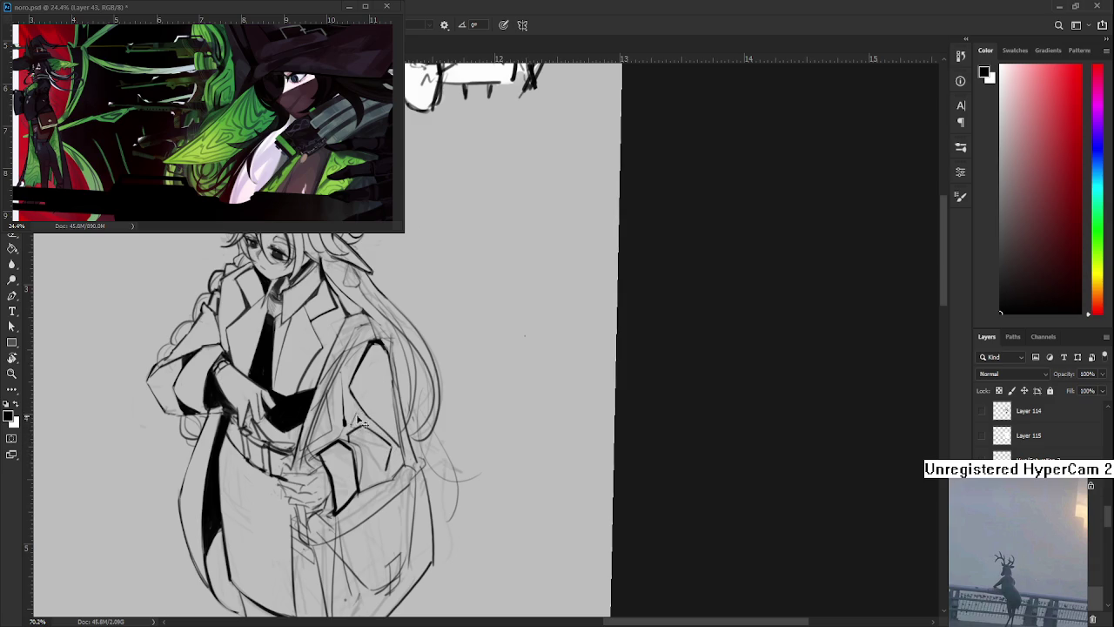
Erase stray sketch lines near the coat pocket
key(e)
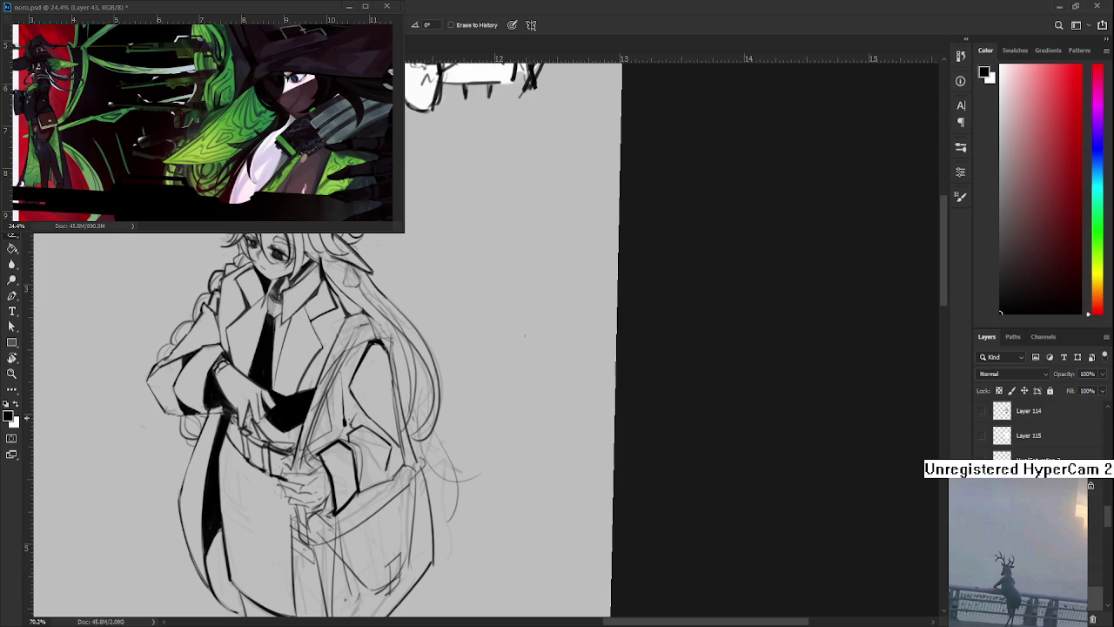
key(b)
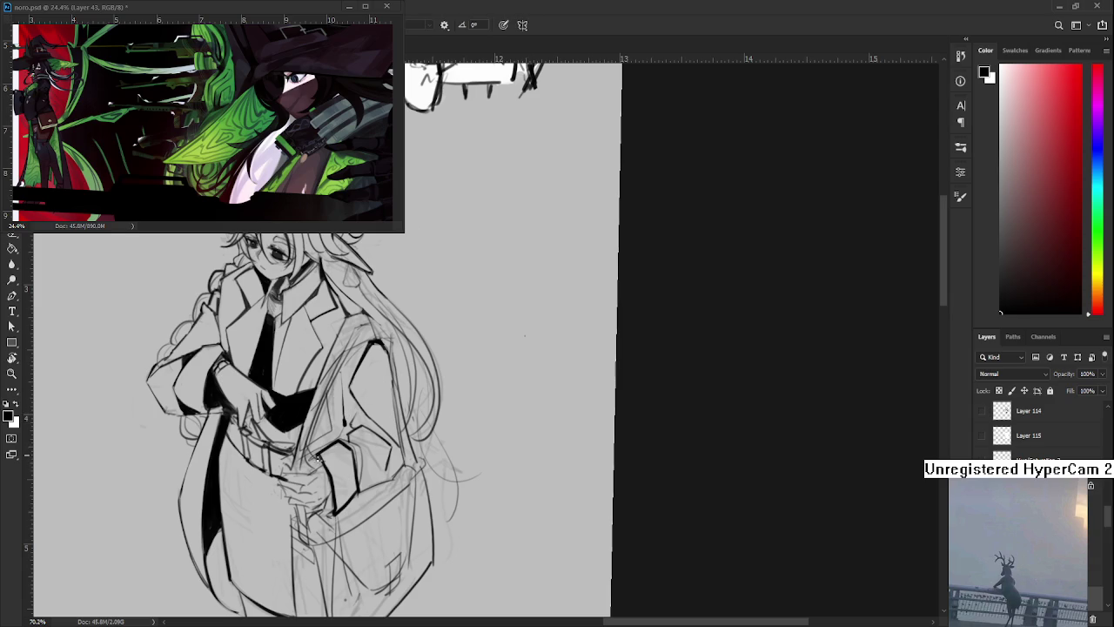
drag(327, 448, 348, 477)
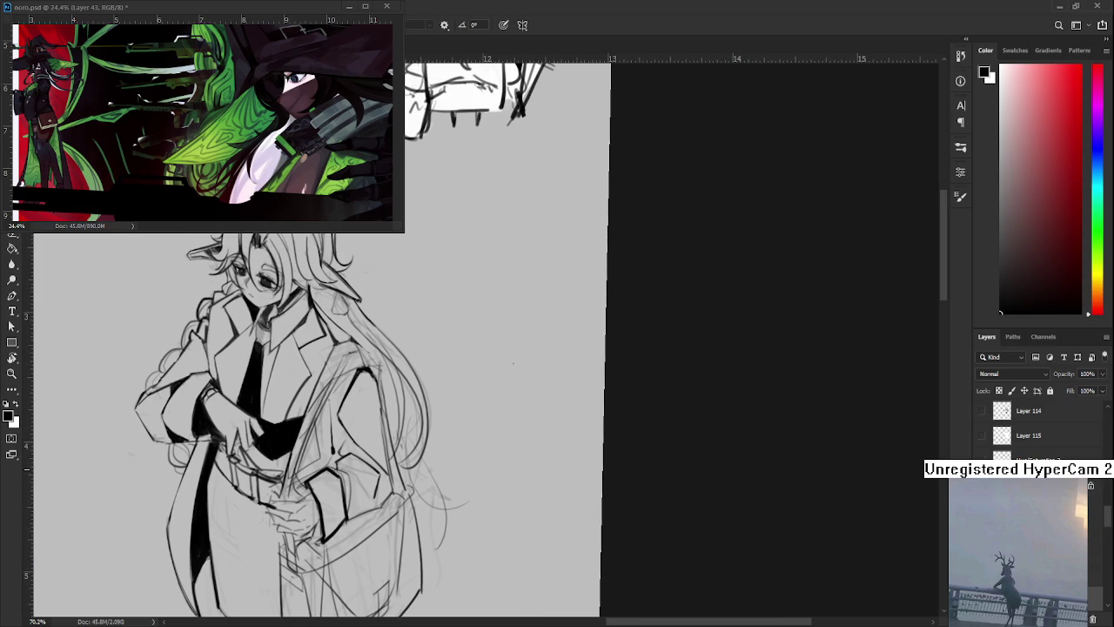
key(e)
mouse_move(342, 456)
mouse_down()
mouse_move(376, 484)
mouse_move(374, 505)
mouse_move(370, 490)
mouse_up()
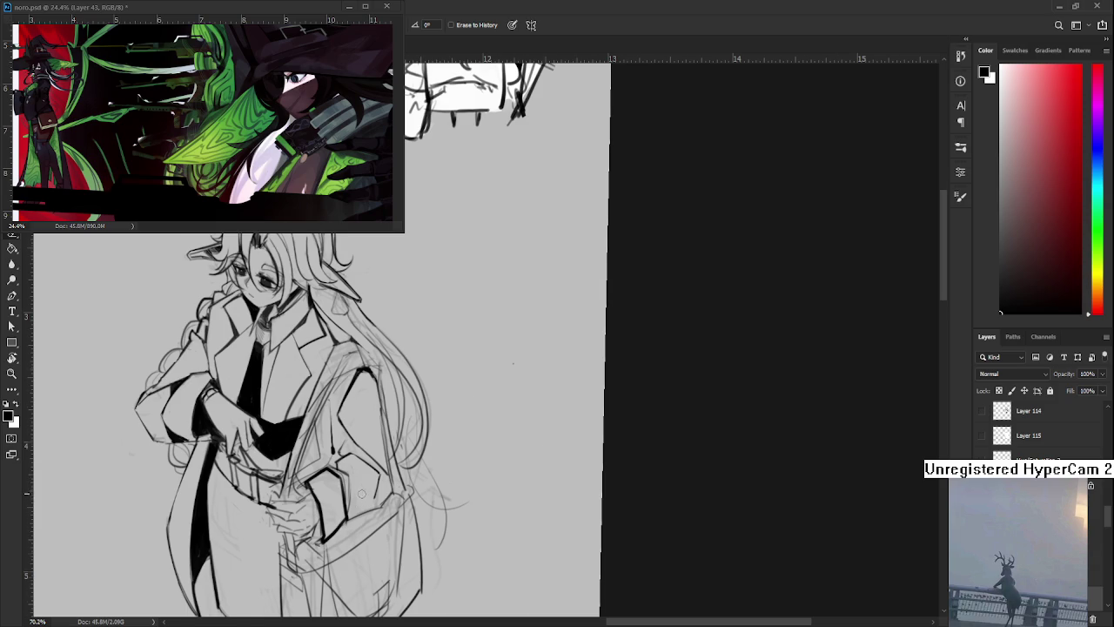
Add another short dark stroke on the coat
scroll(362, 492, down, 5)
scroll(369, 464, up, 4)
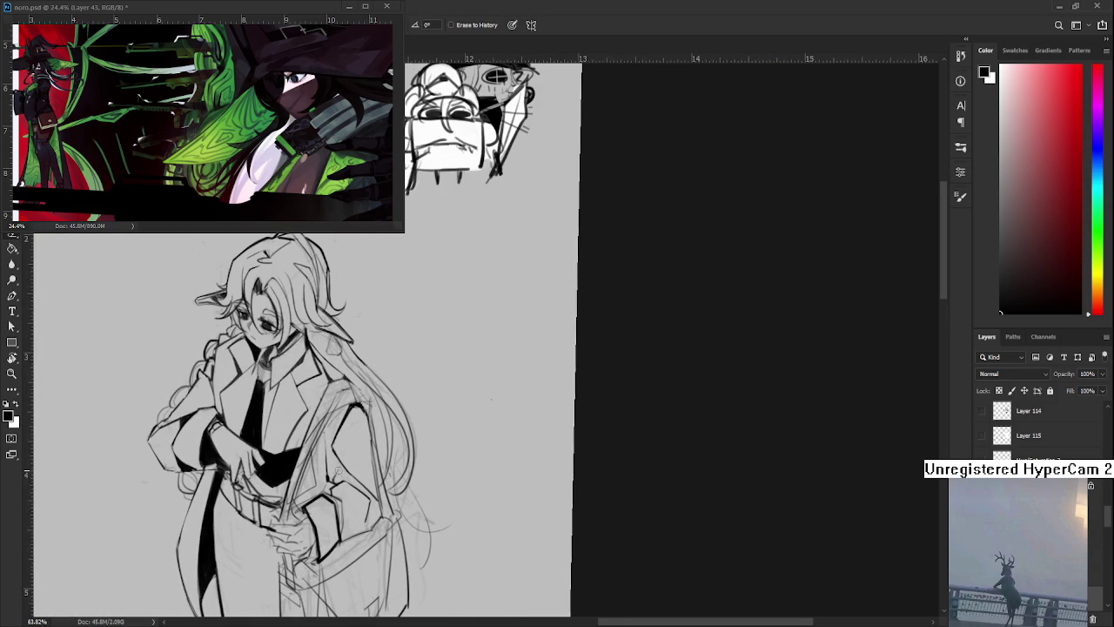
key(b)
mouse_move(346, 404)
mouse_down()
mouse_move(324, 433)
mouse_move(350, 408)
mouse_up()
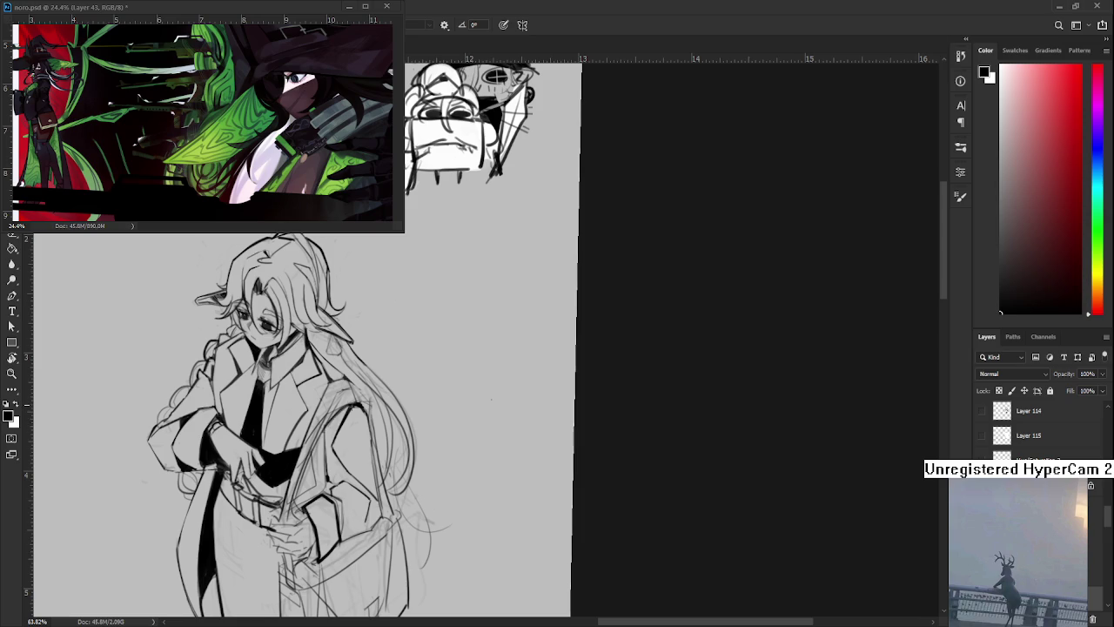